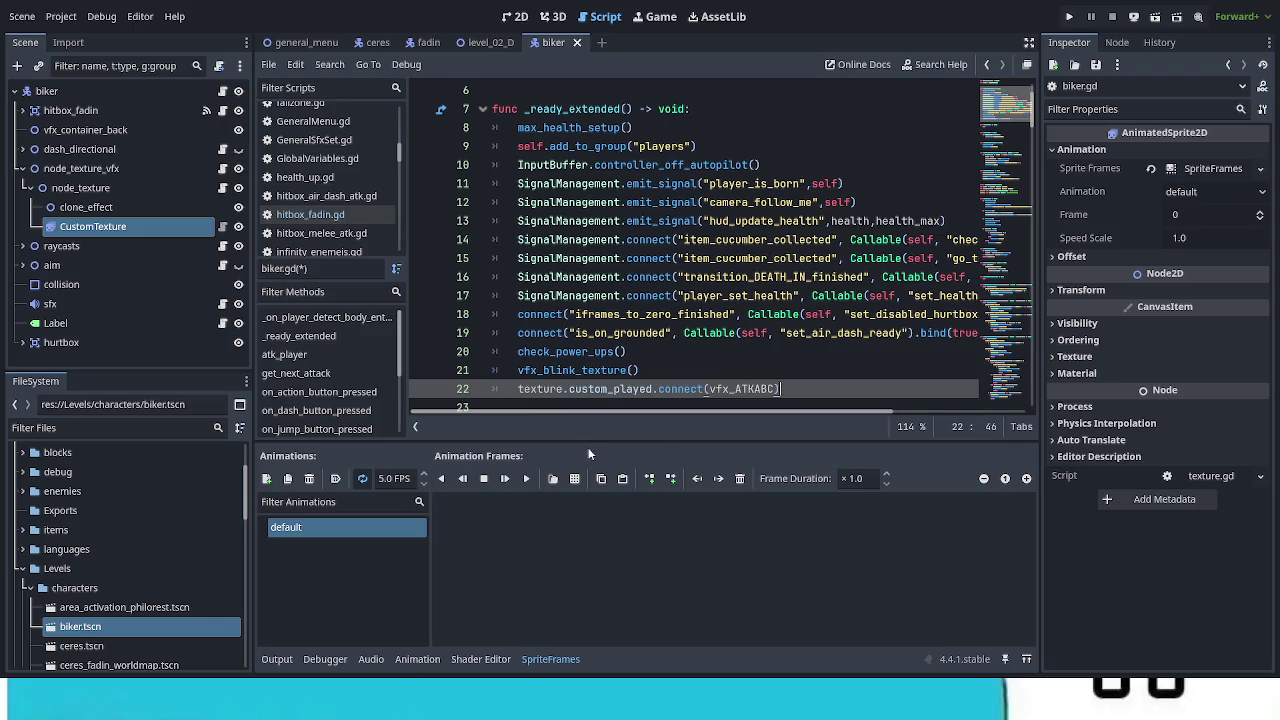
Step: Follow custom_played on line 22 of biker.gd to its signal declaration in texture.gd
{"action": "scroll", "coordinate": [797, 303], "scroll_direction": "down", "scroll_amount": 2}
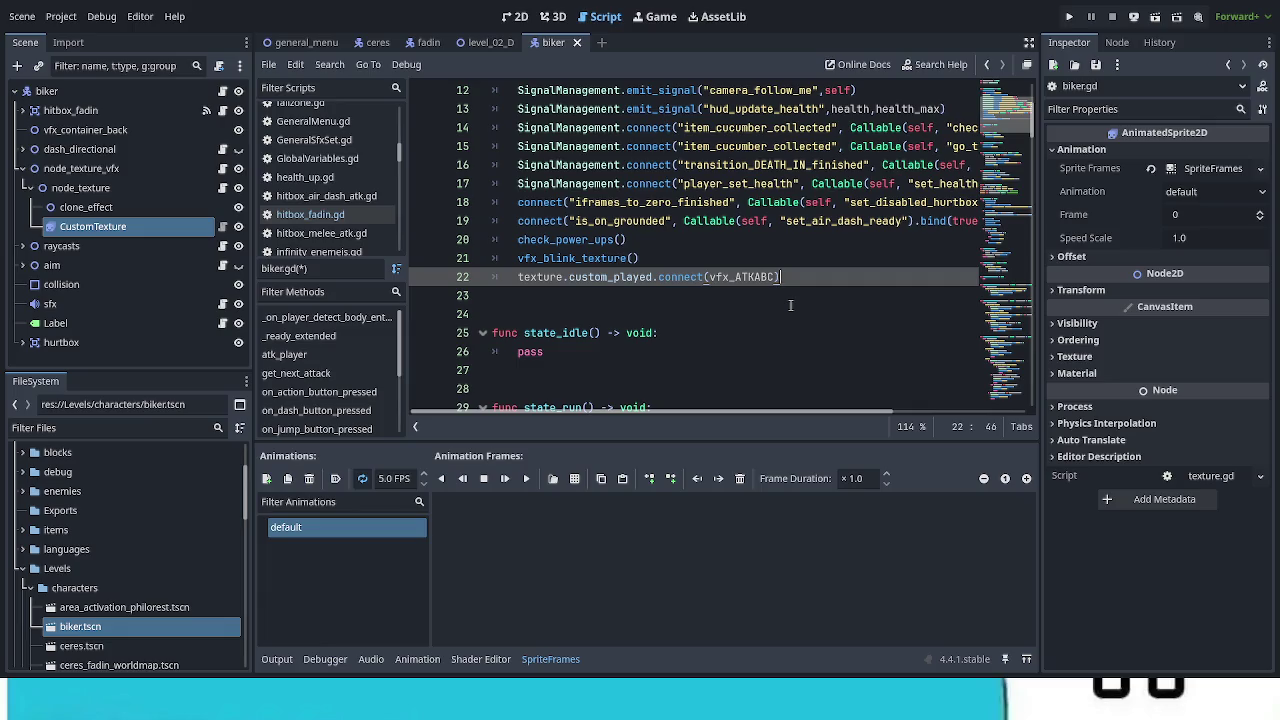
{"action": "left_click", "coordinate": [664, 277]}
{"action": "left_click", "coordinate": [614, 282], "text": "ctrl"}
{"action": "scroll", "coordinate": [660, 271], "scroll_direction": "up", "scroll_amount": 1}
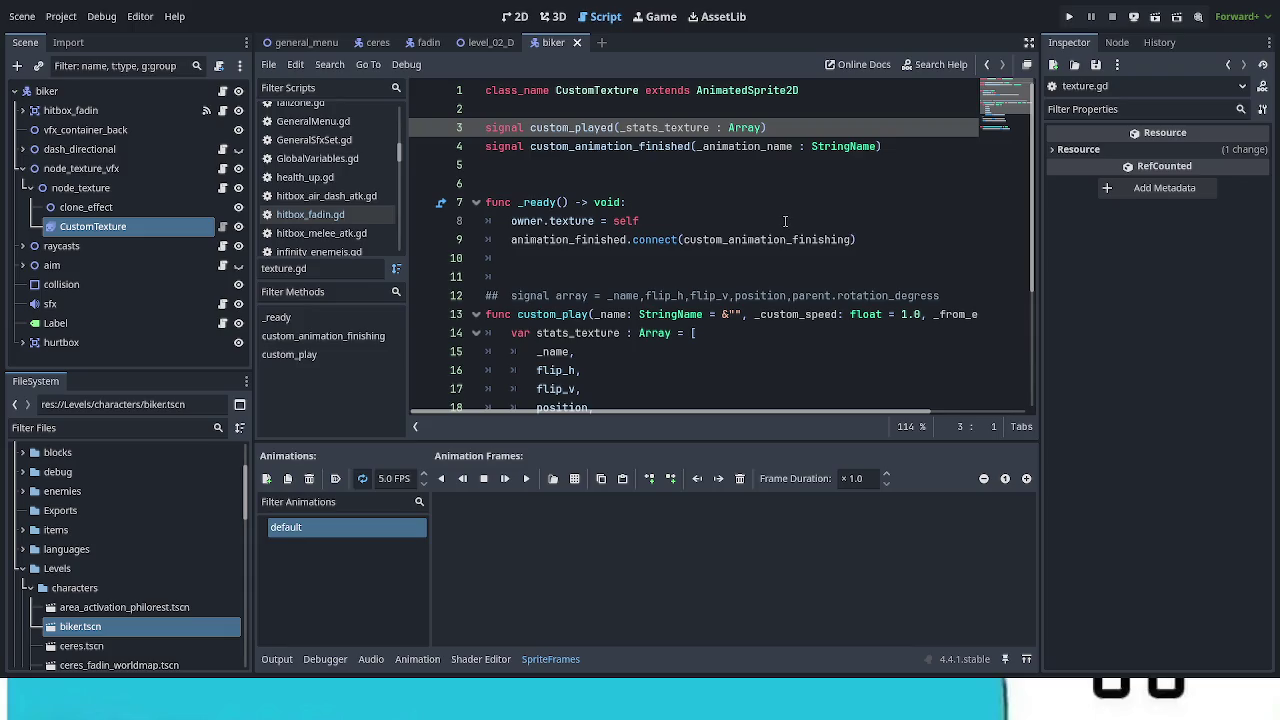
Step: Revert the trial signal deletions in texture.gd and save the scripts
{"action": "mouse_move", "coordinate": [885, 147]}
{"action": "left_mouse_down"}
{"action": "mouse_move", "coordinate": [530, 129]}
{"action": "mouse_move", "coordinate": [485, 147]}
{"action": "left_mouse_up"}
{"action": "key", "text": "BackSpace"}
{"action": "key", "text": "BackSpace"}
{"action": "key", "text": "BackSpace"}
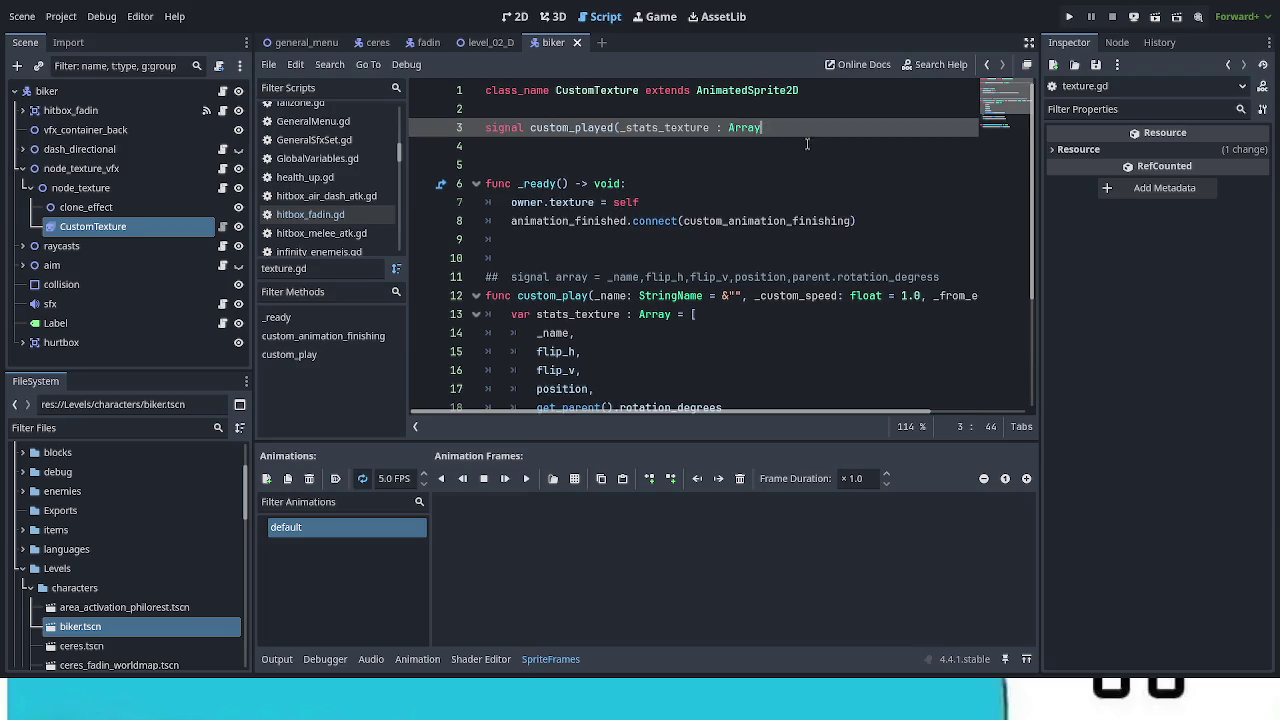
{"action": "key", "text": "ctrl+shift+Left"}
{"action": "key", "text": "ctrl+shift+Left"}
{"action": "key", "text": "ctrl+shift+Left"}
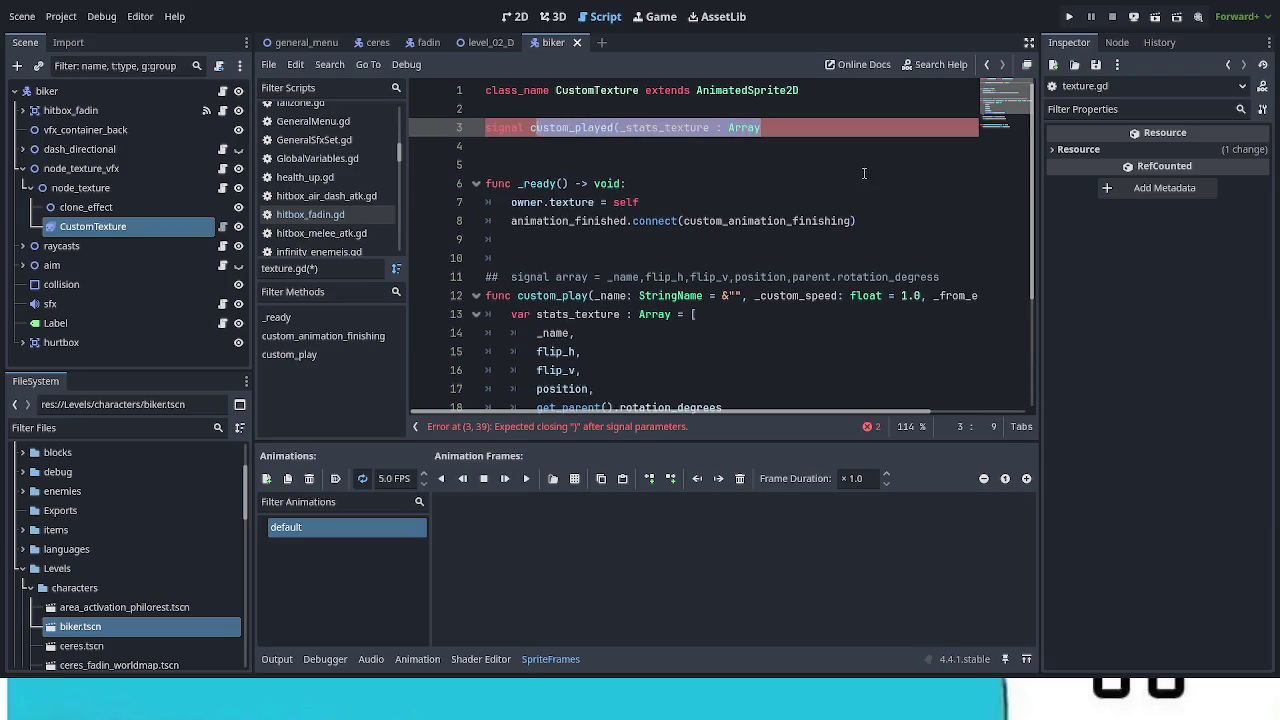
{"action": "key", "text": "ctrl+z"}
{"action": "left_click", "coordinate": [869, 201]}
{"action": "key", "text": "ctrl+s"}
Step: Delete the texture.custom_played.connect(vfx_ATKABC) line 22 from biker.gd
{"action": "left_click", "coordinate": [222, 91]}
{"action": "left_click", "coordinate": [779, 277]}
{"action": "left_click_drag", "start_coordinate": [770, 272], "coordinate": [488, 277]}
{"action": "key", "text": "BackSpace"}
{"action": "key", "text": "BackSpace"}
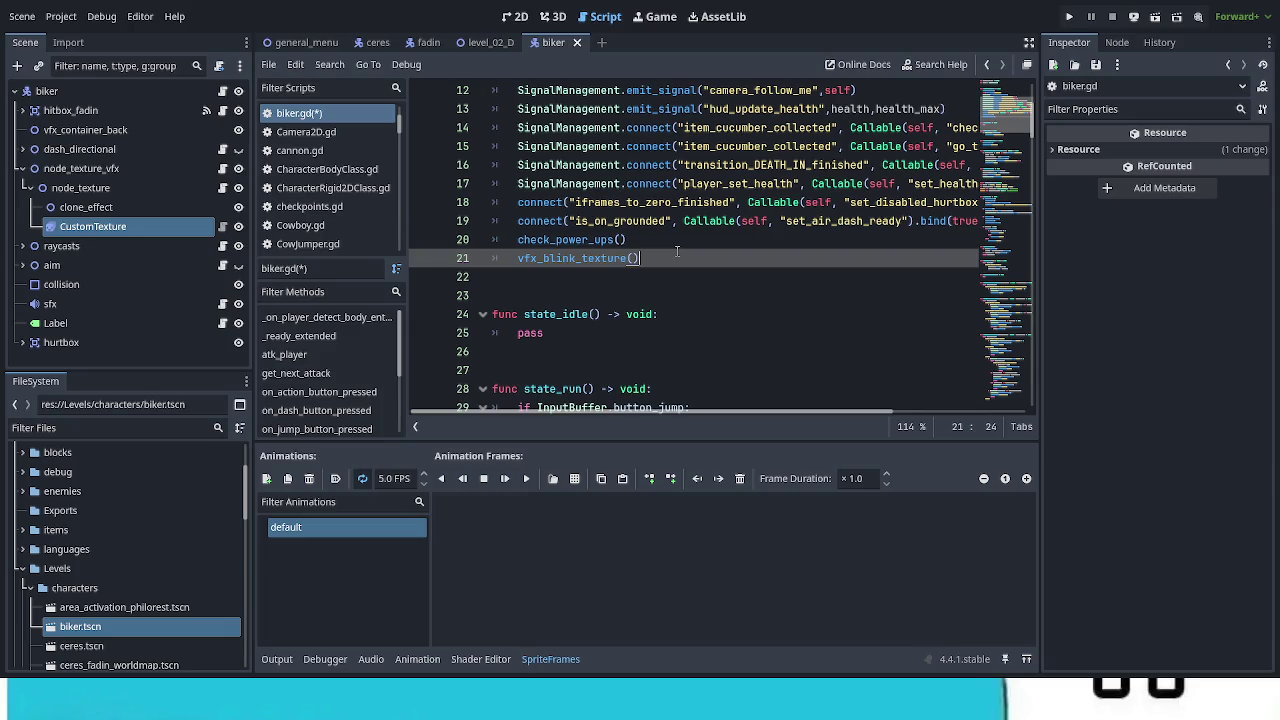
Step: Inspect vfx_blink_texture's definition in Player_Fadin.gd, then return to biker.gd and save it
{"action": "left_click", "coordinate": [581, 258], "text": "ctrl"}
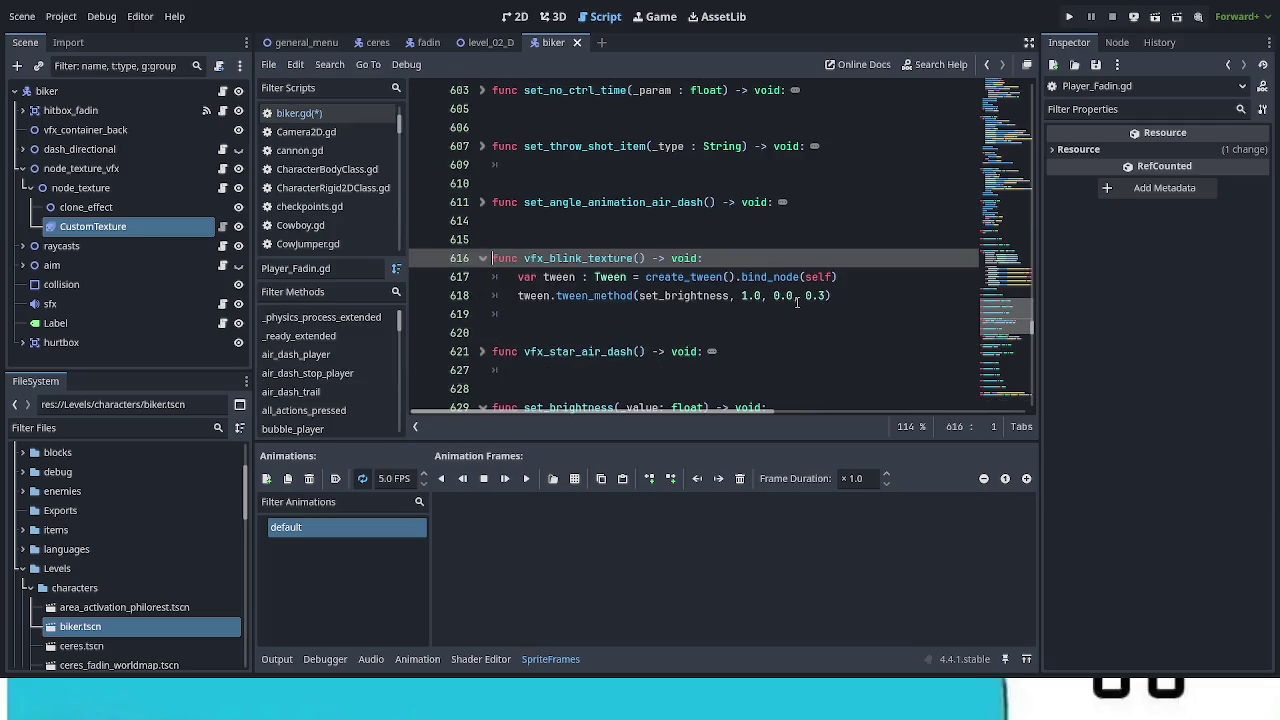
{"action": "left_click", "coordinate": [985, 66]}
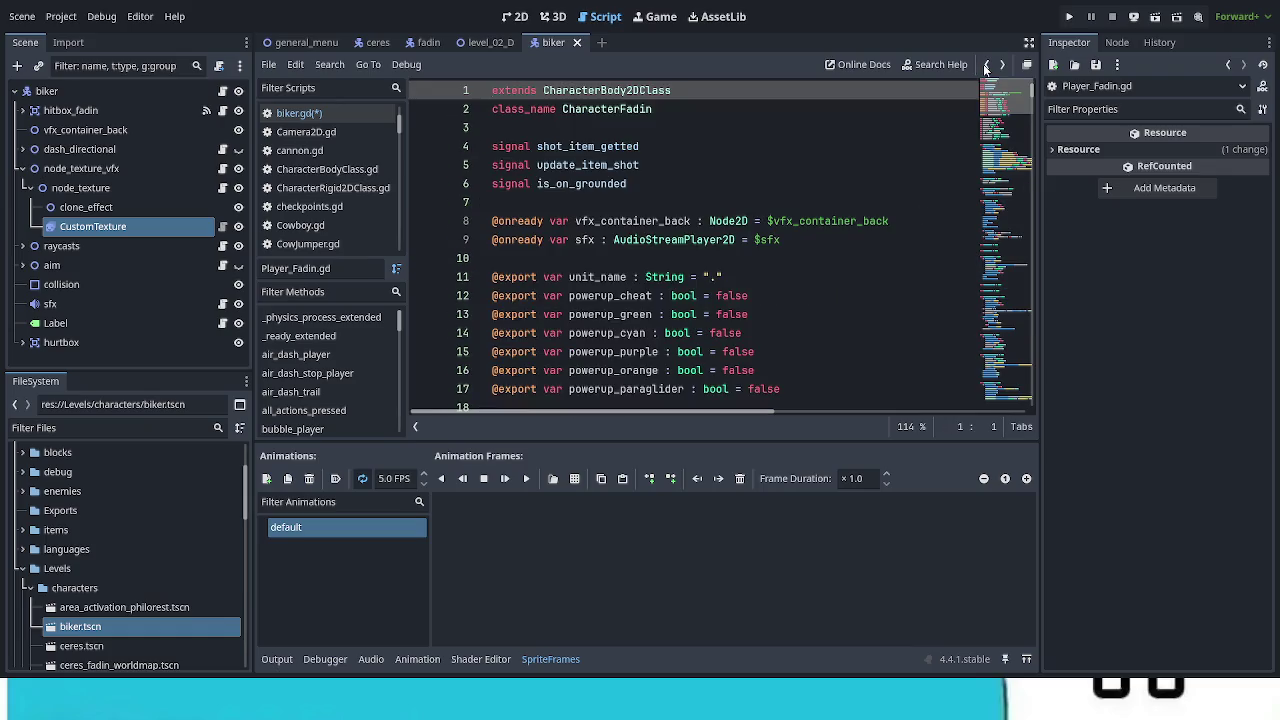
{"action": "left_click", "coordinate": [1005, 66]}
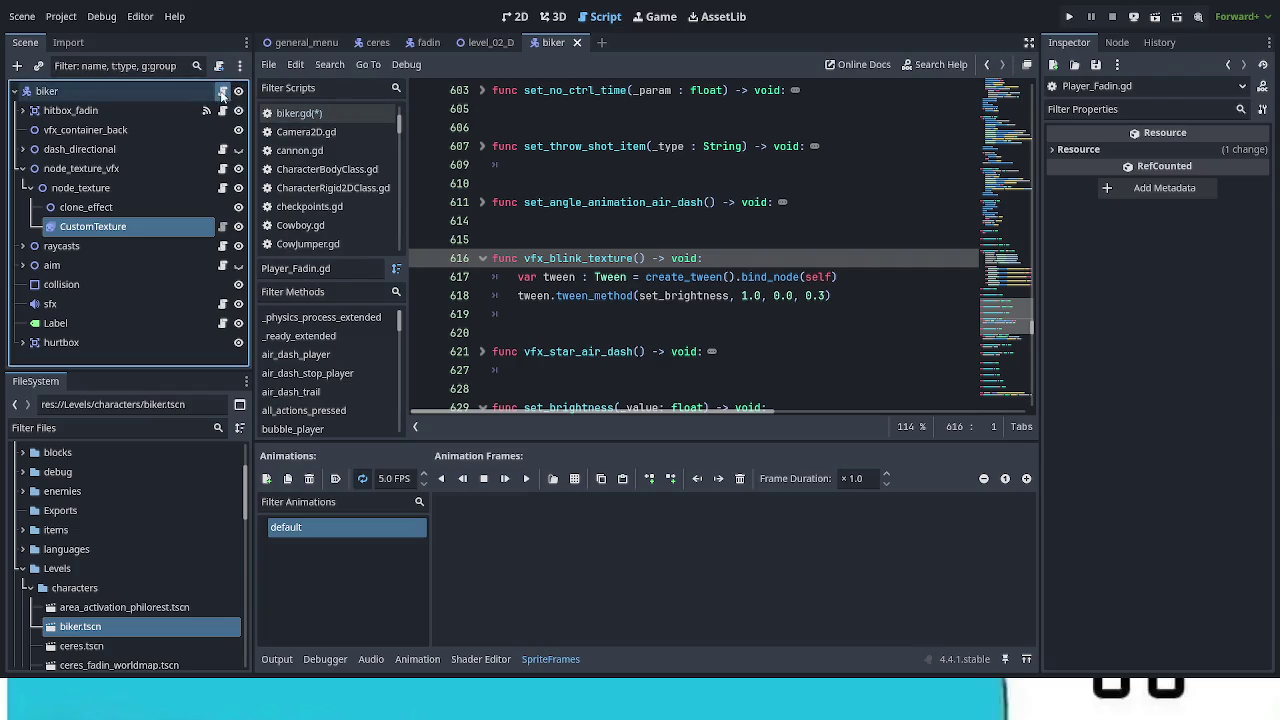
{"action": "left_click", "coordinate": [298, 113]}
{"action": "key", "text": "ctrl+s"}
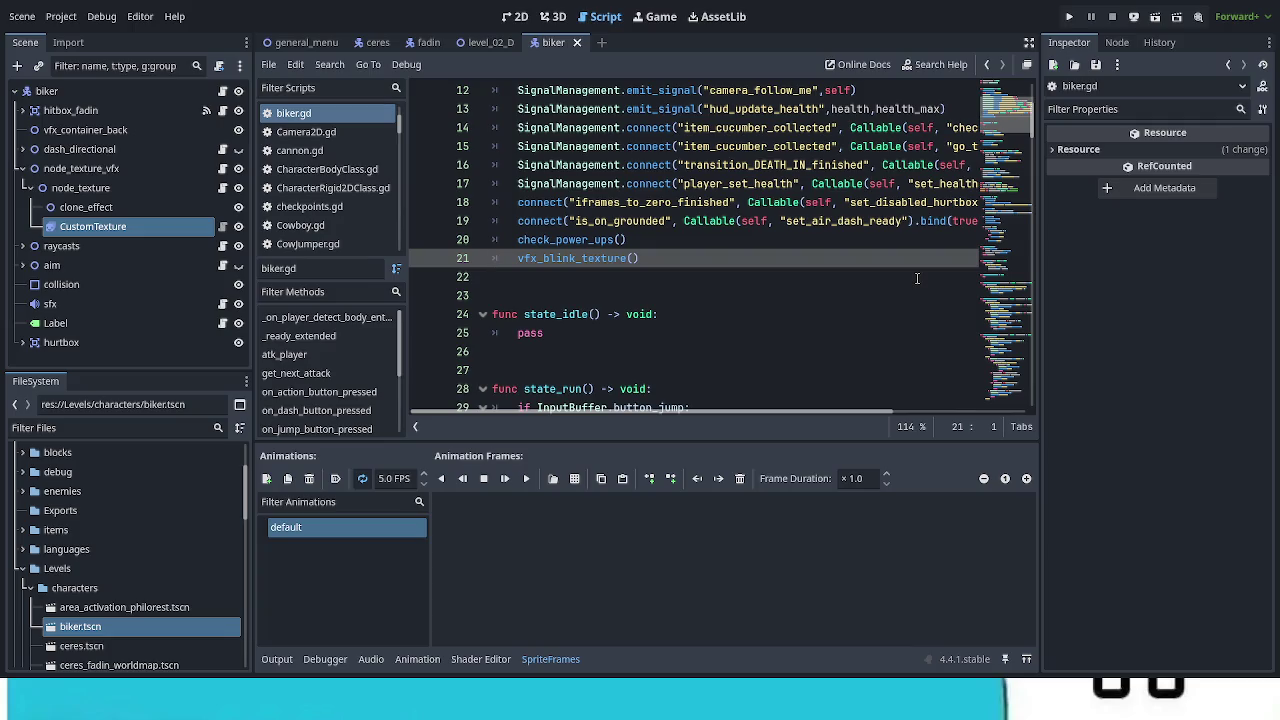
Step: Delete the player_is_born emit, controller_off_autopilot call and camera_follow_me emit lines in biker.gd
{"action": "scroll", "coordinate": [925, 279], "scroll_direction": "up", "scroll_amount": 4}
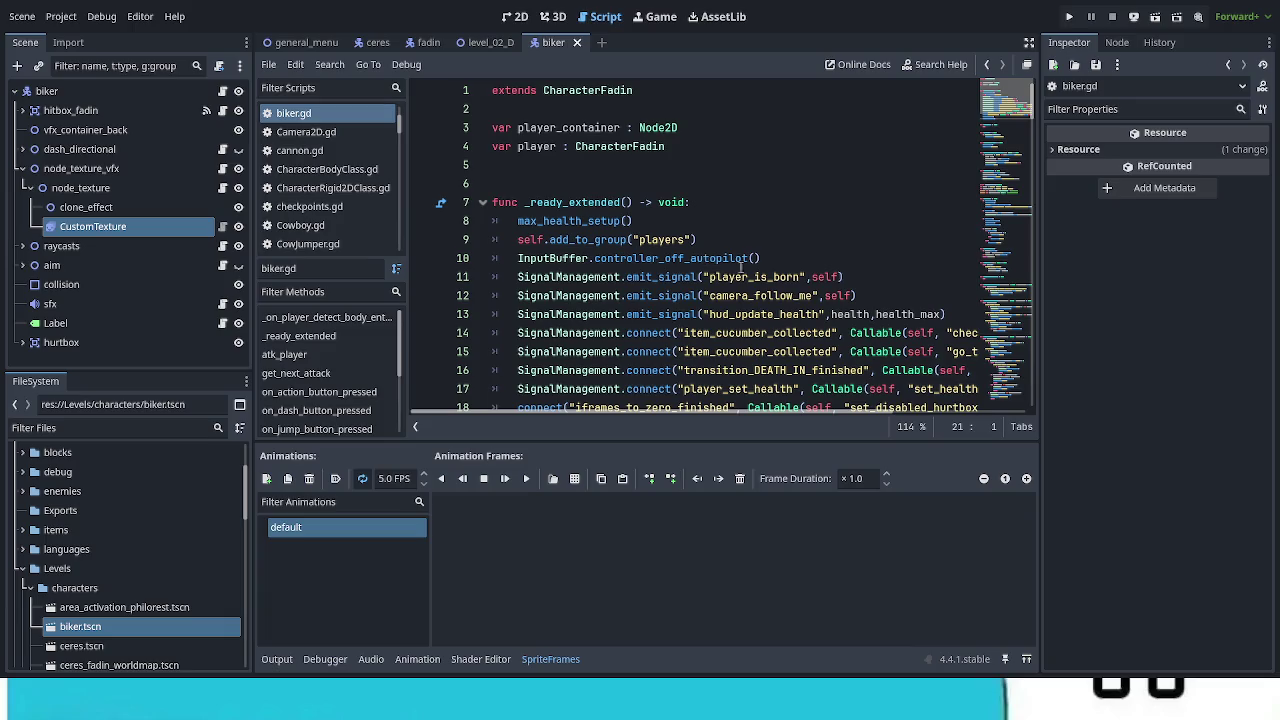
{"action": "scroll", "coordinate": [704, 211], "scroll_direction": "down", "scroll_amount": 3}
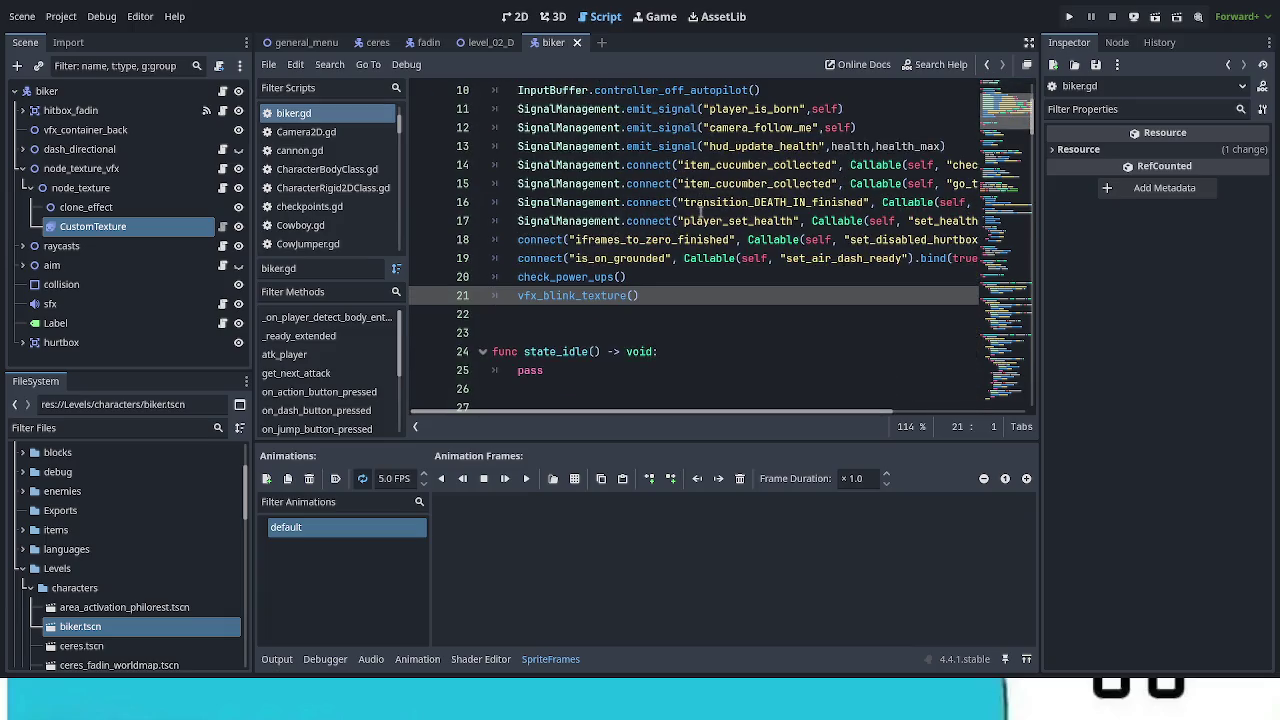
{"action": "scroll", "coordinate": [700, 212], "scroll_direction": "up", "scroll_amount": 1}
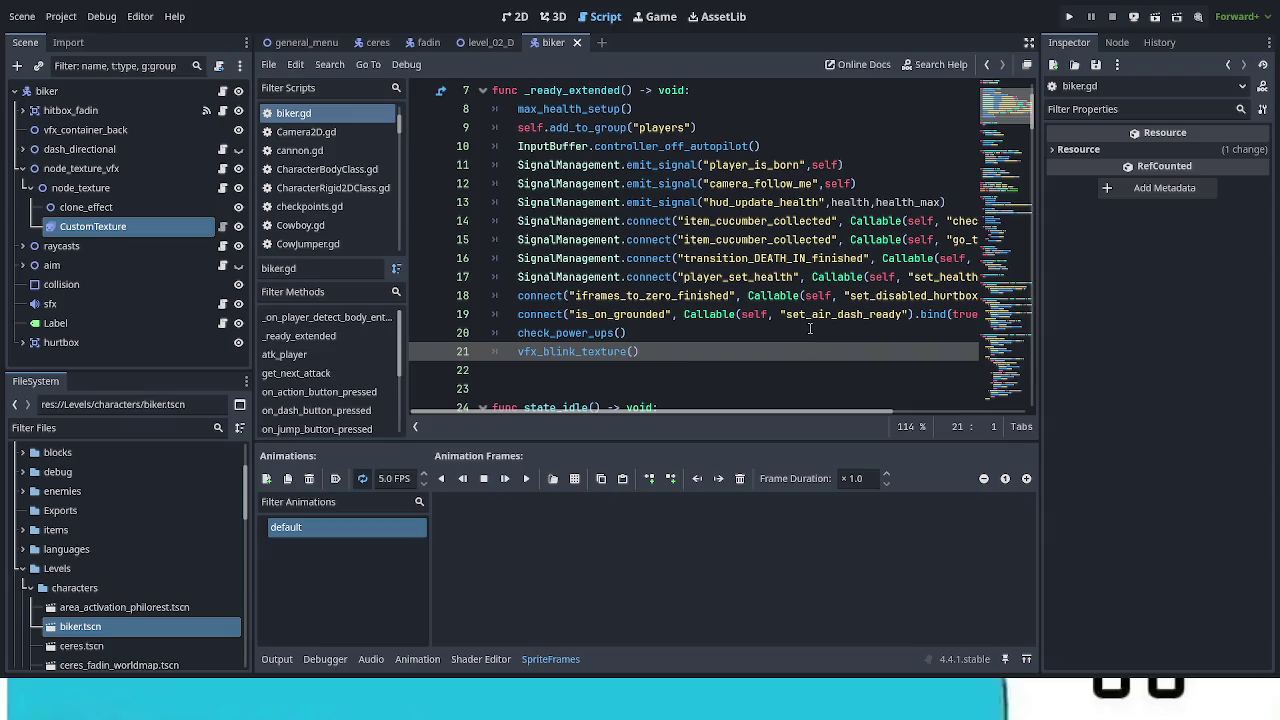
{"action": "left_click", "coordinate": [851, 165]}
{"action": "key", "text": "ctrl+shift+Left"}
{"action": "key", "text": "ctrl+shift+Left"}
{"action": "key", "text": "ctrl+shift+Left"}
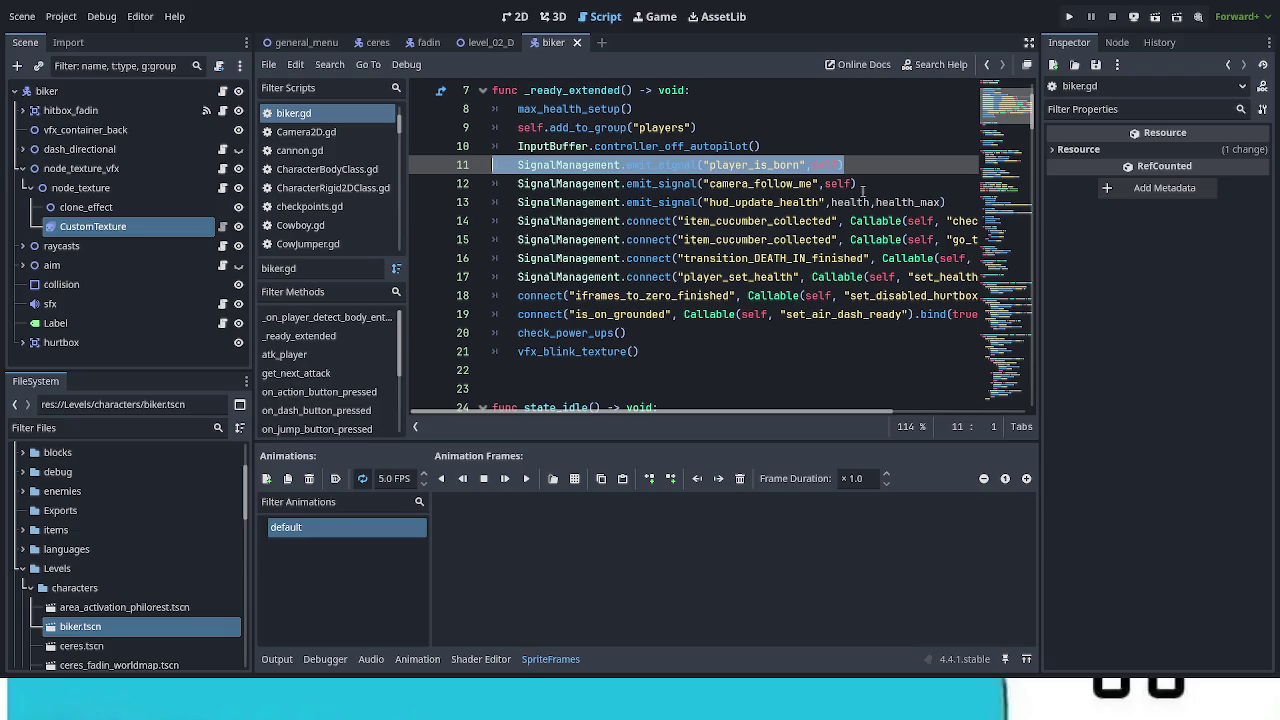
{"action": "key", "text": "BackSpace"}
{"action": "key", "text": "BackSpace"}
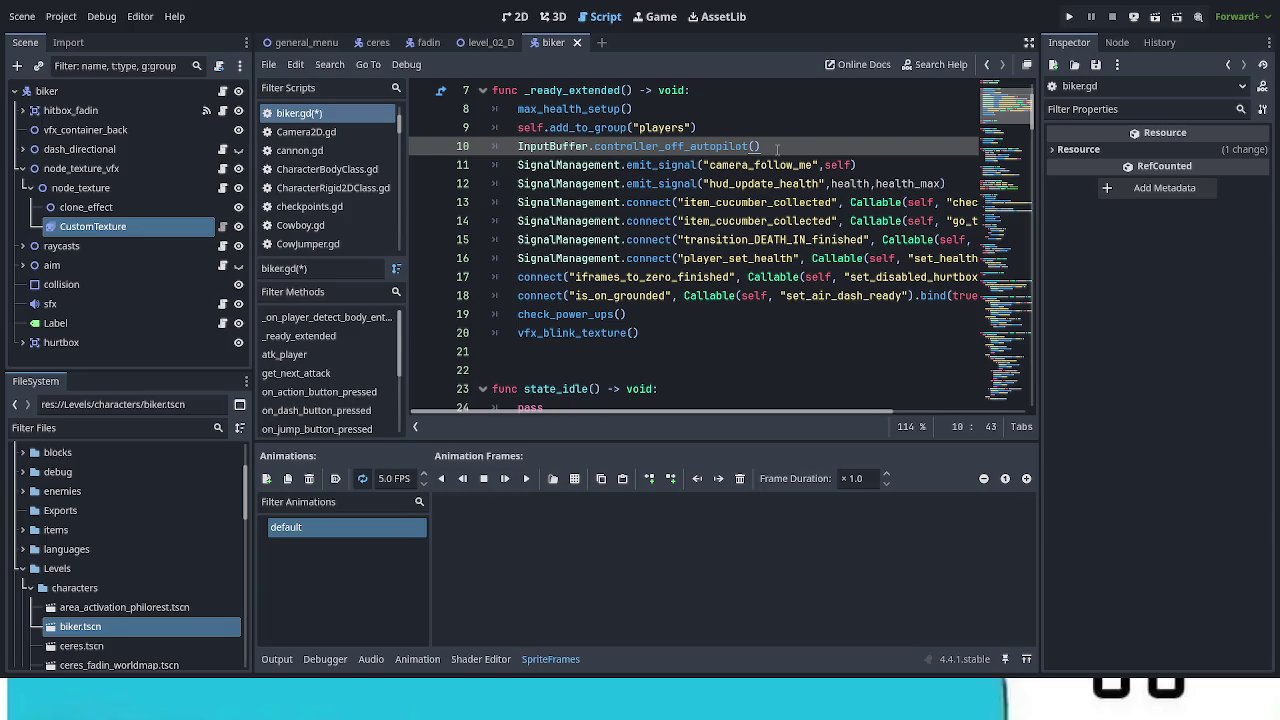
{"action": "key", "text": "ctrl+shift+Left"}
{"action": "key", "text": "ctrl+shift+Left"}
{"action": "key", "text": "ctrl+shift+Left"}
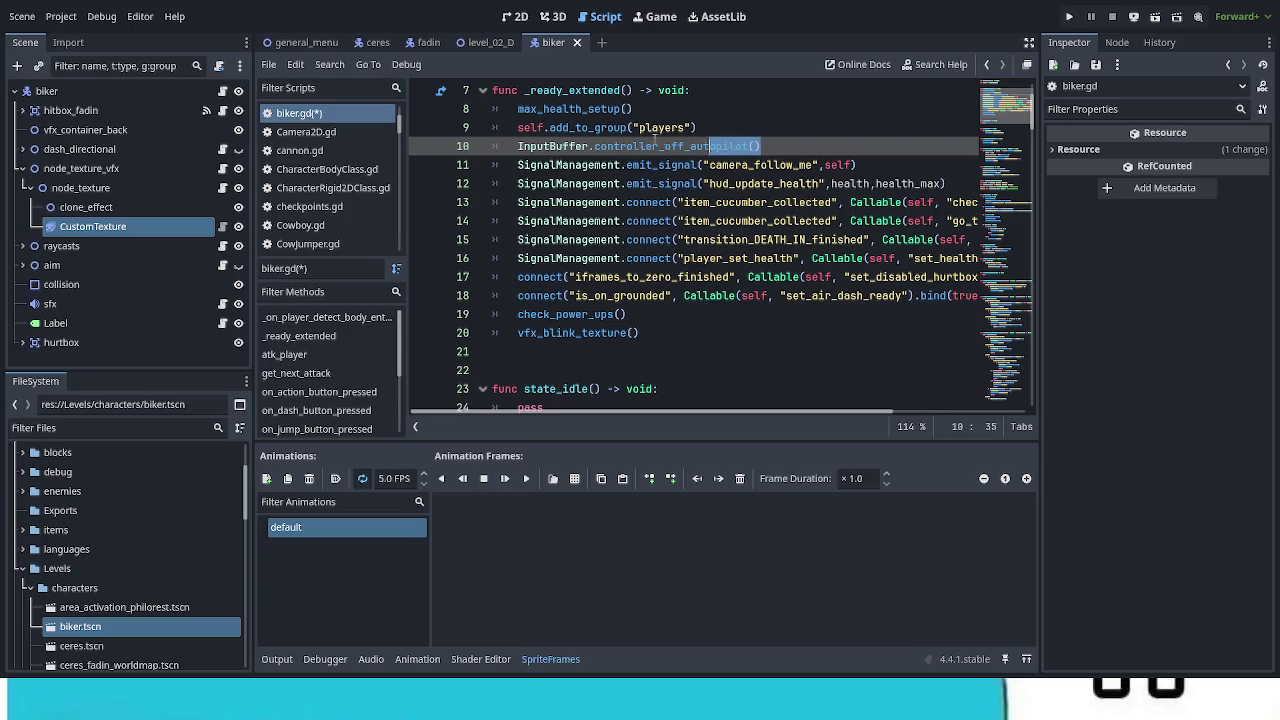
{"action": "key", "text": "BackSpace"}
{"action": "key", "text": "BackSpace"}
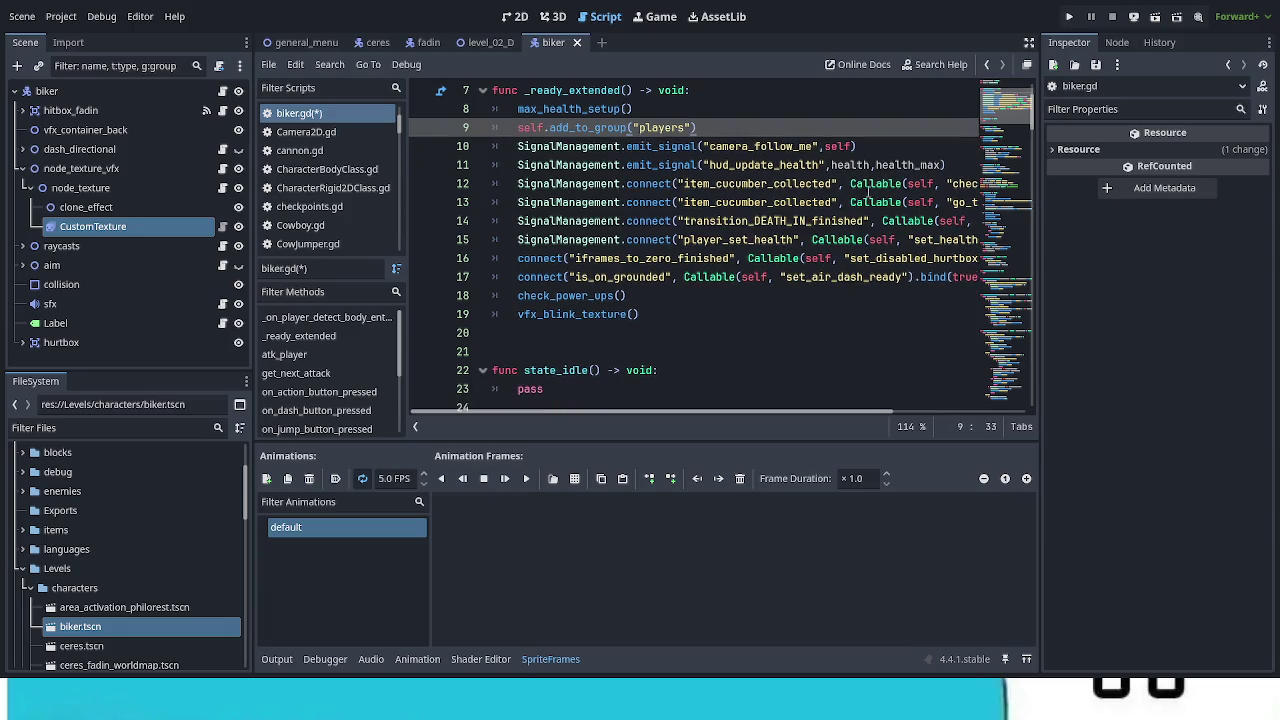
{"action": "left_click_drag", "start_coordinate": [857, 146], "coordinate": [492, 147]}
{"action": "key", "text": "BackSpace"}
{"action": "key", "text": "BackSpace"}
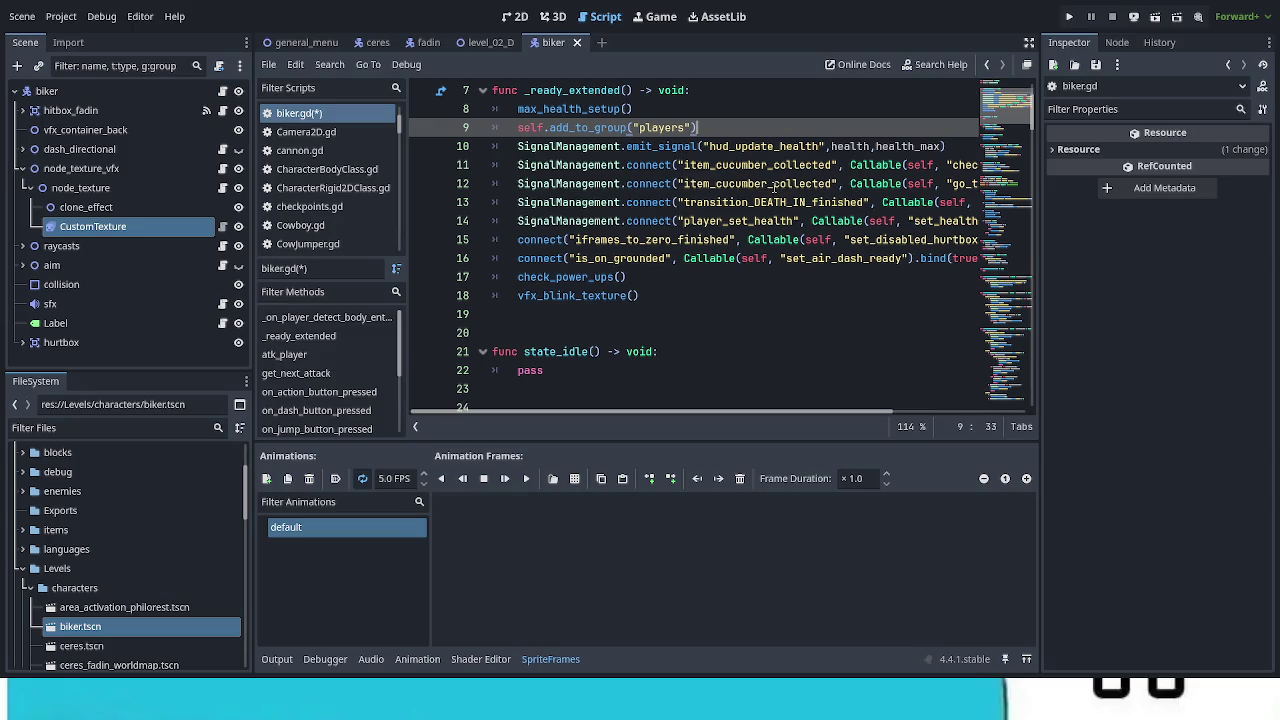
Step: Delete the hud_update_health emit and both item_cucumber_collected connect lines, including leftover fragments
{"action": "left_click_drag", "start_coordinate": [948, 146], "coordinate": [481, 139]}
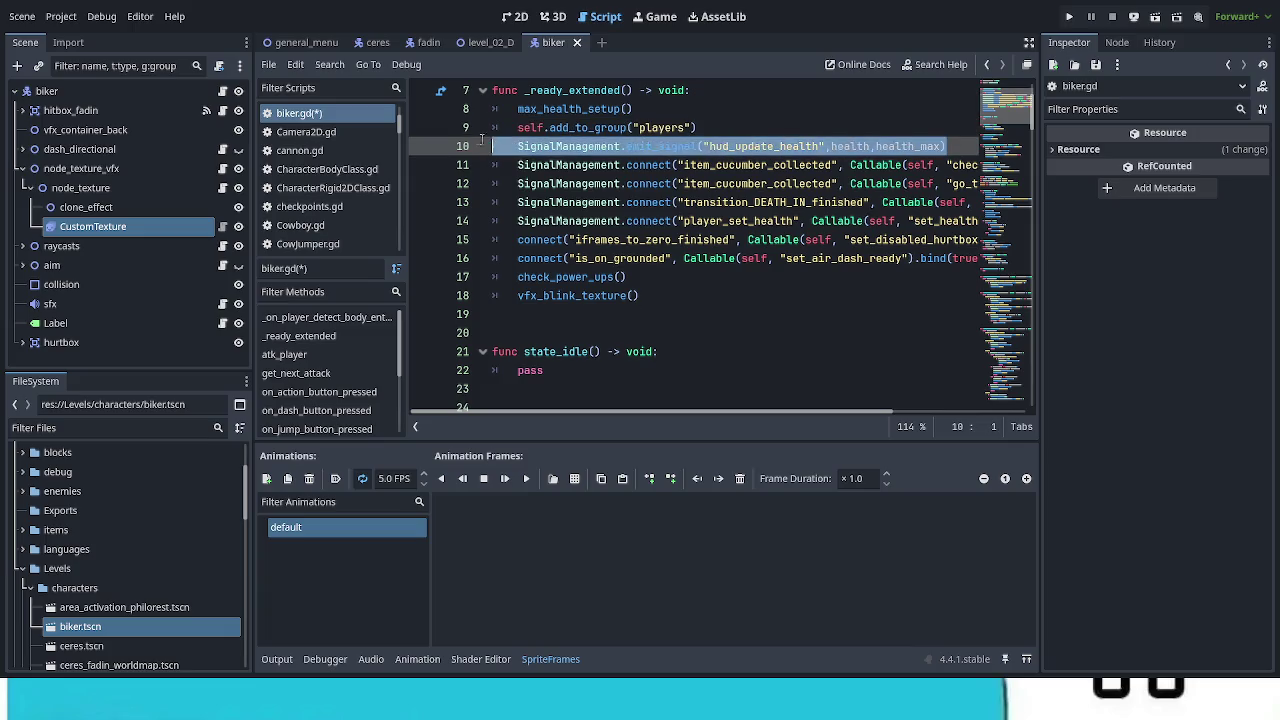
{"action": "key", "text": "BackSpace"}
{"action": "key", "text": "BackSpace"}
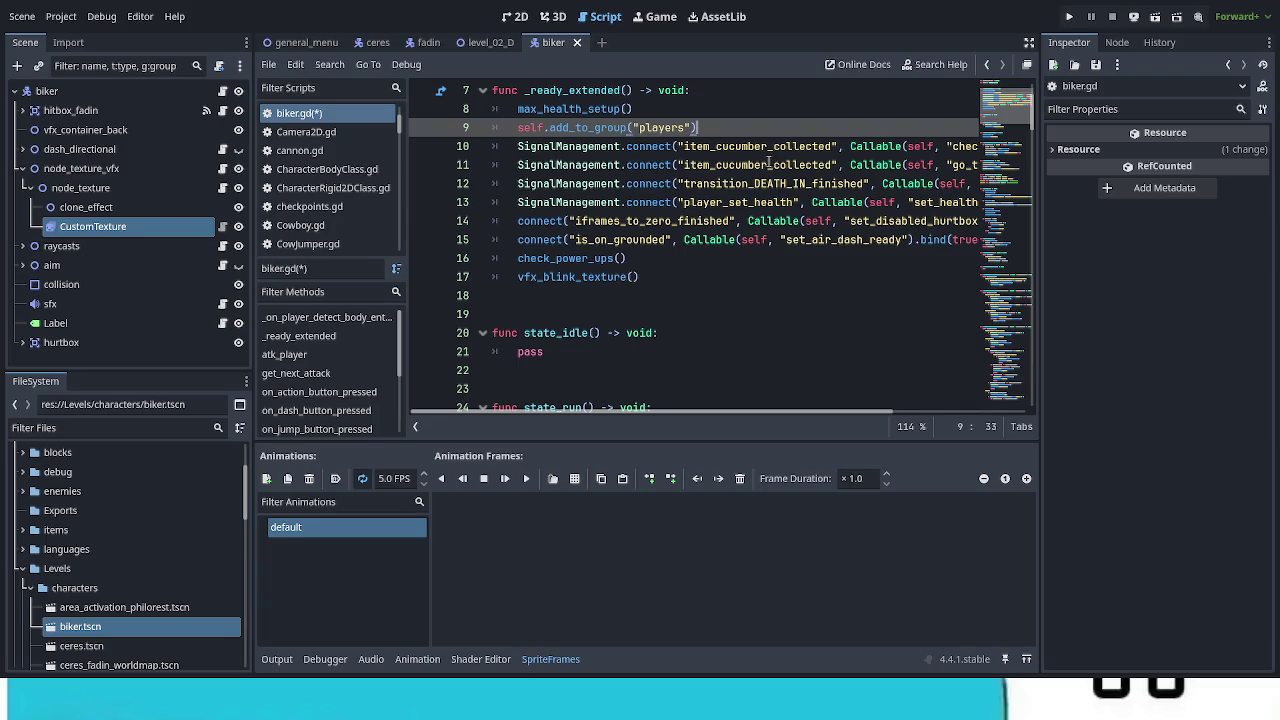
{"action": "left_click_drag", "start_coordinate": [742, 165], "coordinate": [492, 146]}
{"action": "key", "text": "BackSpace"}
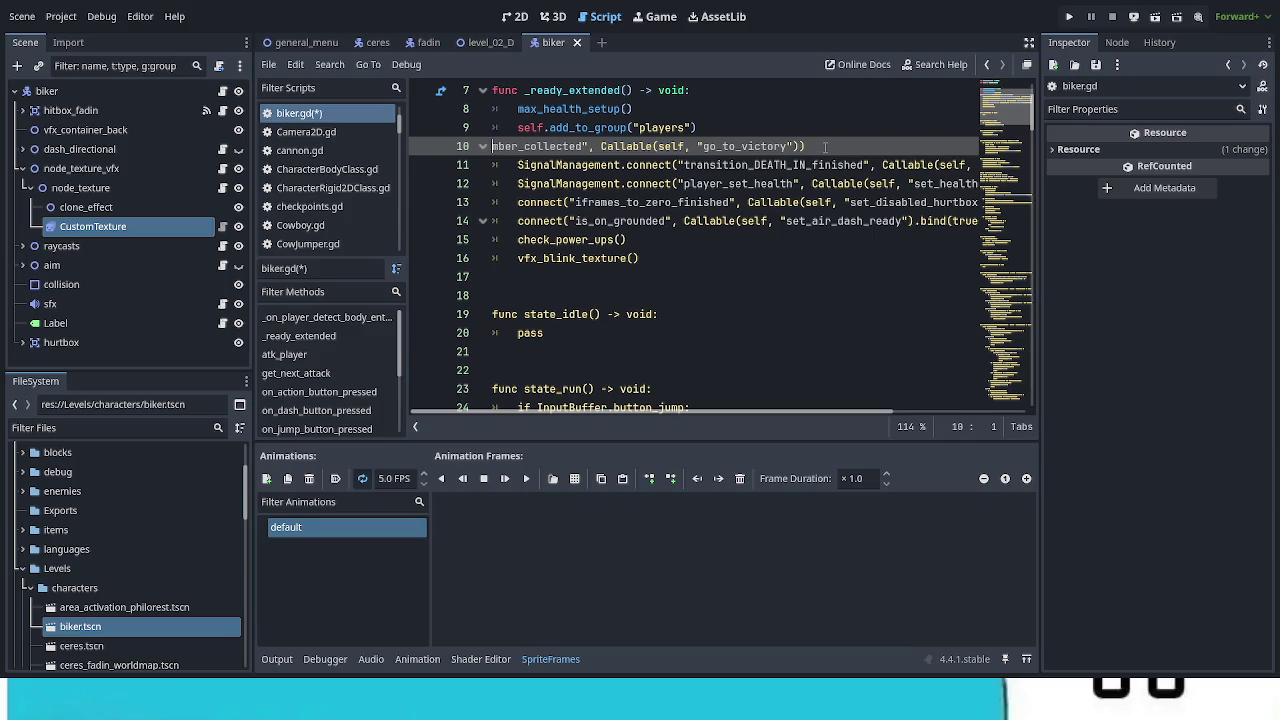
{"action": "left_click", "coordinate": [634, 146]}
{"action": "key", "text": "shift+Home"}
{"action": "key", "text": "BackSpace"}
{"action": "key", "text": "BackSpace"}
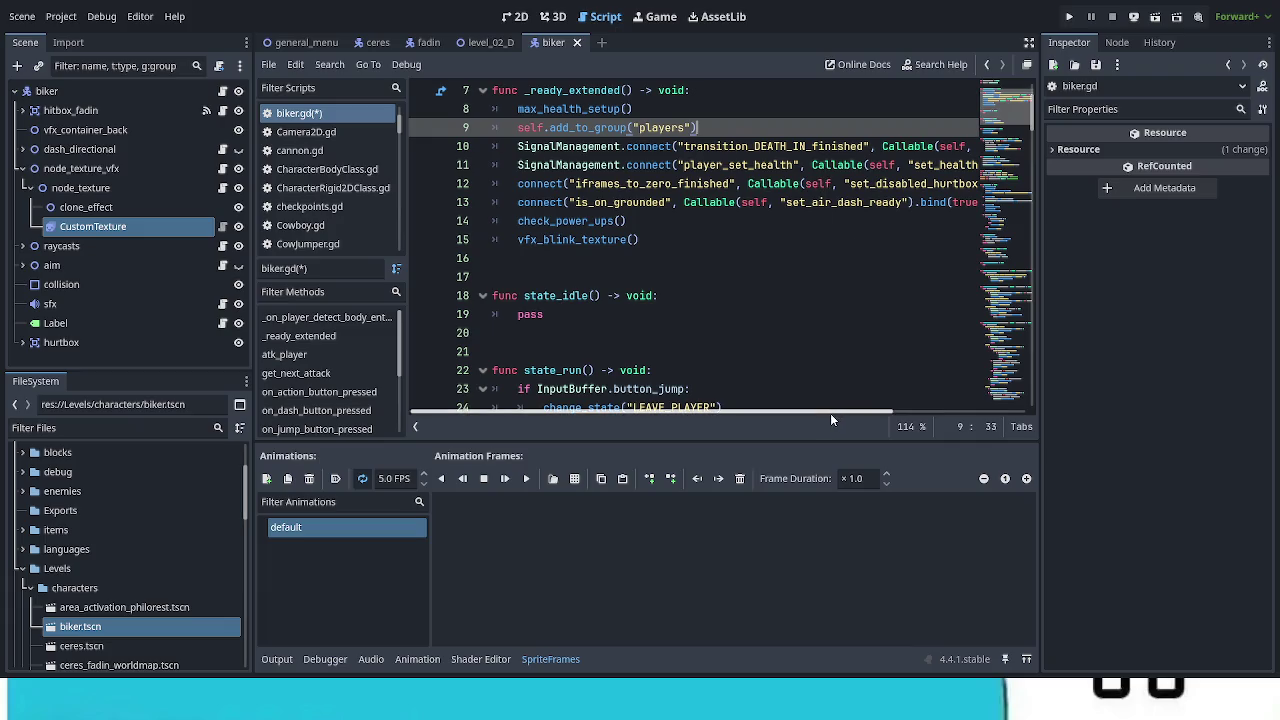
{"action": "mouse_move", "coordinate": [830, 413]}
{"action": "left_mouse_down"}
{"action": "mouse_move", "coordinate": [1000, 410]}
{"action": "mouse_move", "coordinate": [752, 412]}
{"action": "left_mouse_up"}
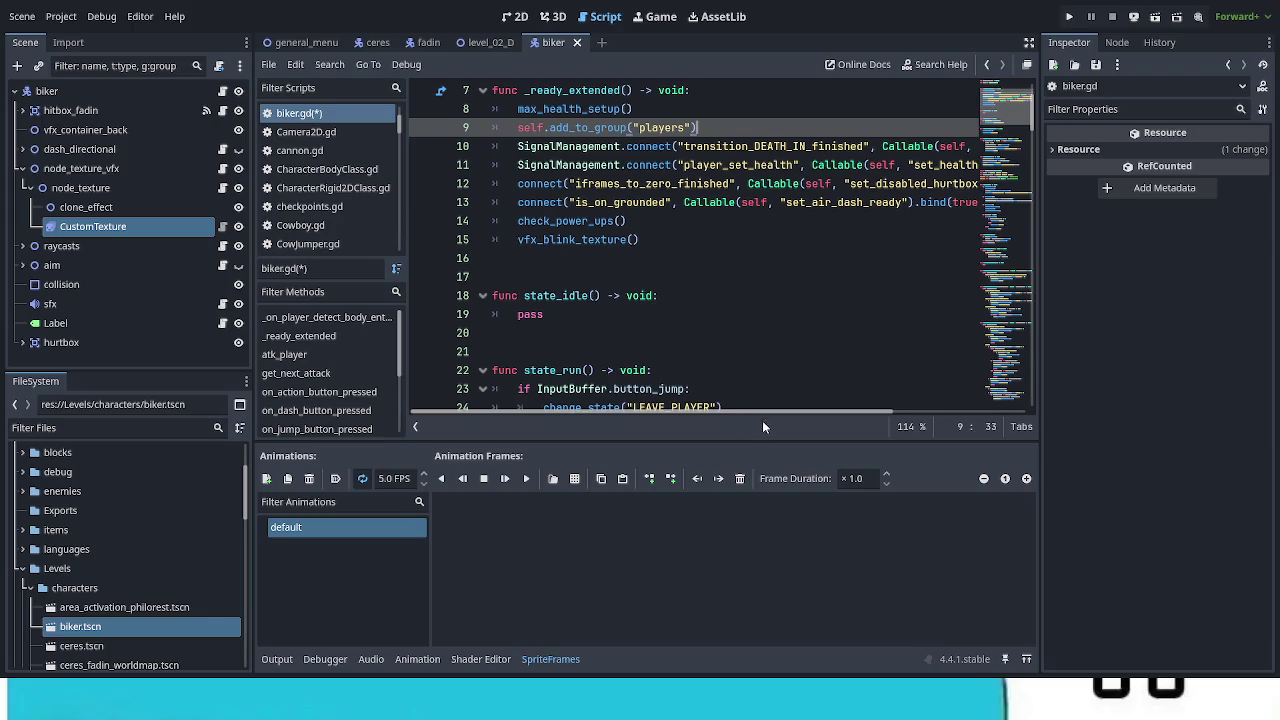
{"action": "mouse_move", "coordinate": [814, 423]}
{"action": "left_mouse_down"}
{"action": "mouse_move", "coordinate": [872, 421]}
{"action": "mouse_move", "coordinate": [791, 420]}
{"action": "mouse_move", "coordinate": [809, 418]}
{"action": "left_mouse_up"}
Step: Remove the is_on_grounded connect line and the check_power_ups() call
{"action": "left_click_drag", "start_coordinate": [926, 203], "coordinate": [492, 203]}
{"action": "key", "text": "BackSpace"}
{"action": "key", "text": "shift+End"}
{"action": "key", "text": "BackSpace"}
{"action": "key", "text": "BackSpace"}
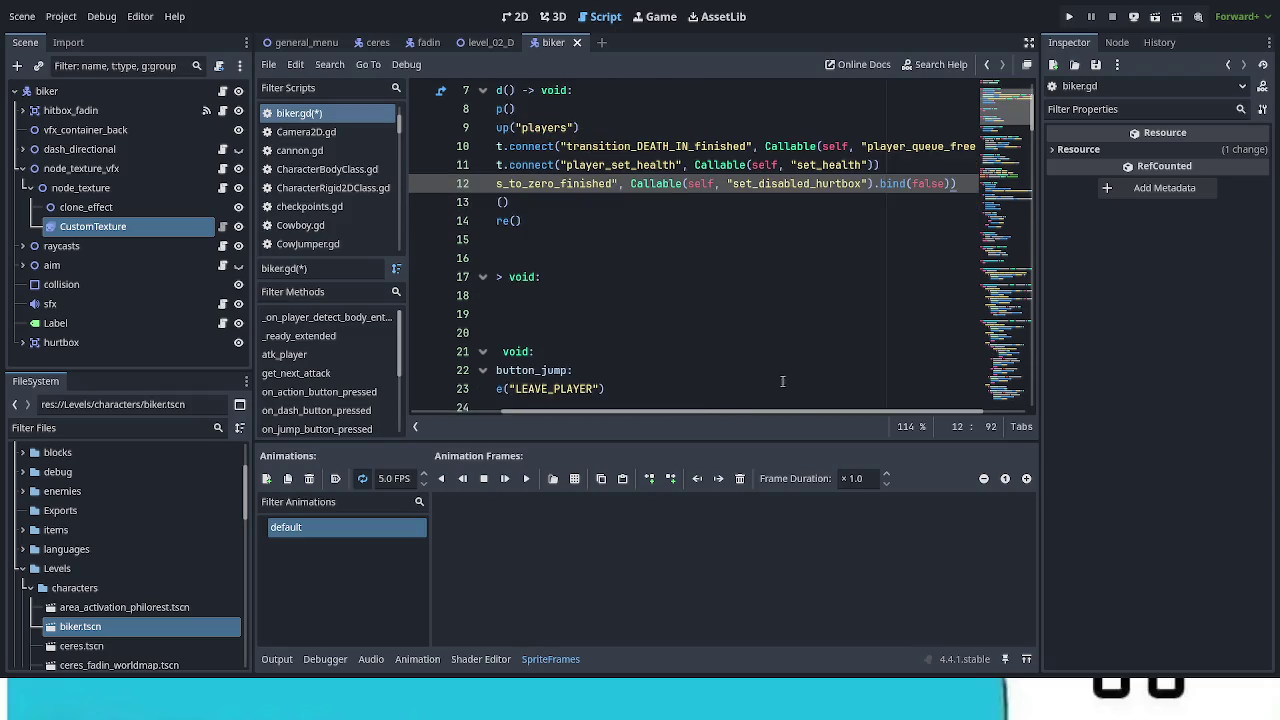
{"action": "left_click_drag", "start_coordinate": [790, 412], "coordinate": [696, 411]}
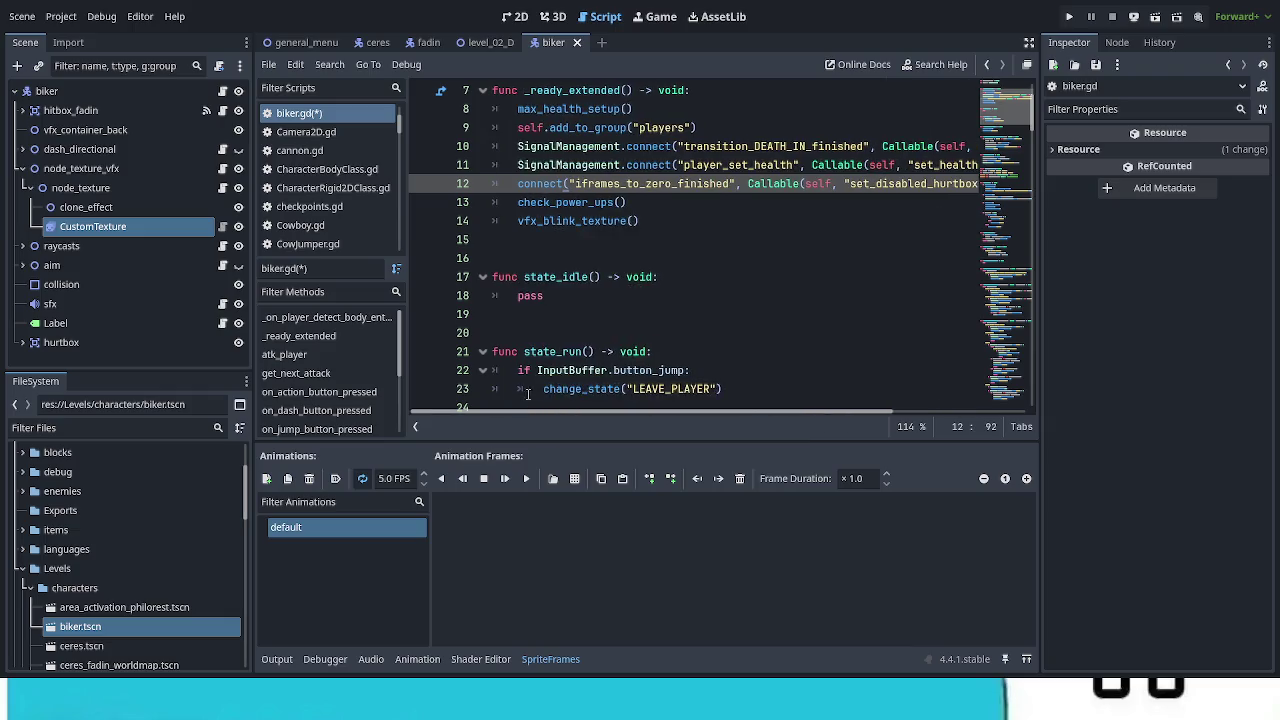
{"action": "scroll", "coordinate": [662, 353], "scroll_direction": "up", "scroll_amount": 2}
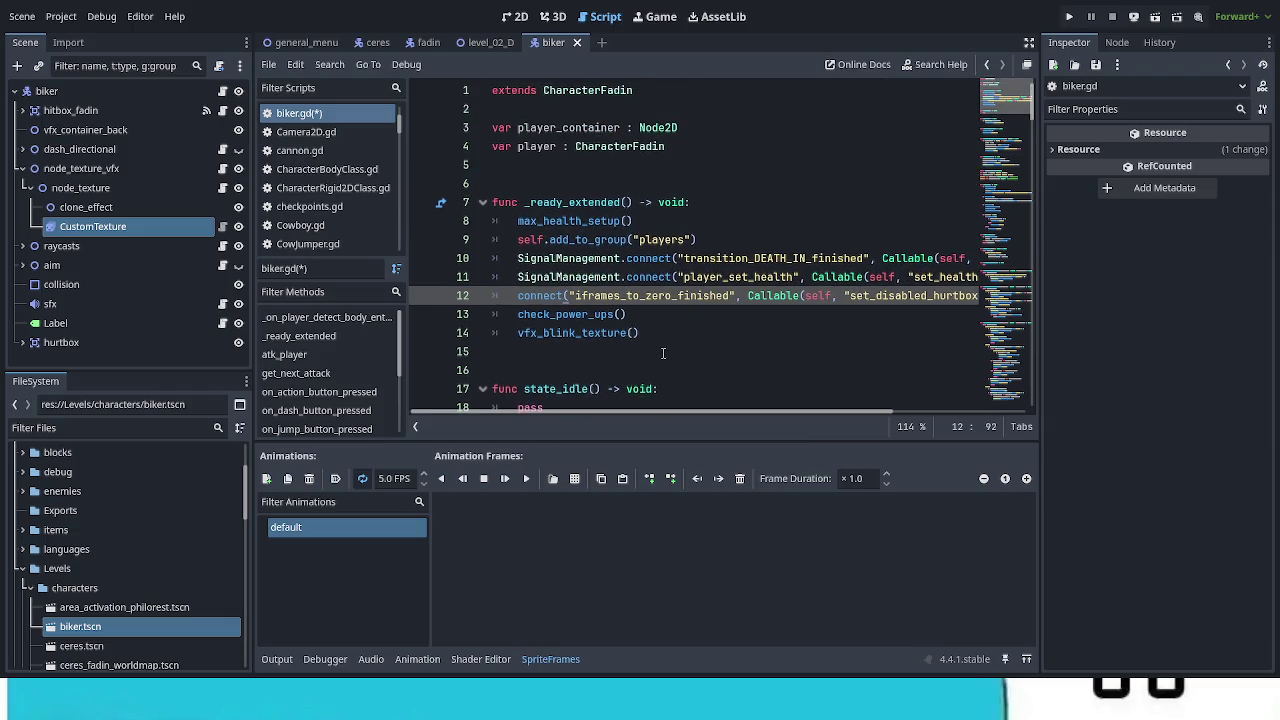
{"action": "left_click_drag", "start_coordinate": [627, 315], "coordinate": [467, 318]}
{"action": "key", "text": "BackSpace"}
{"action": "key", "text": "BackSpace"}
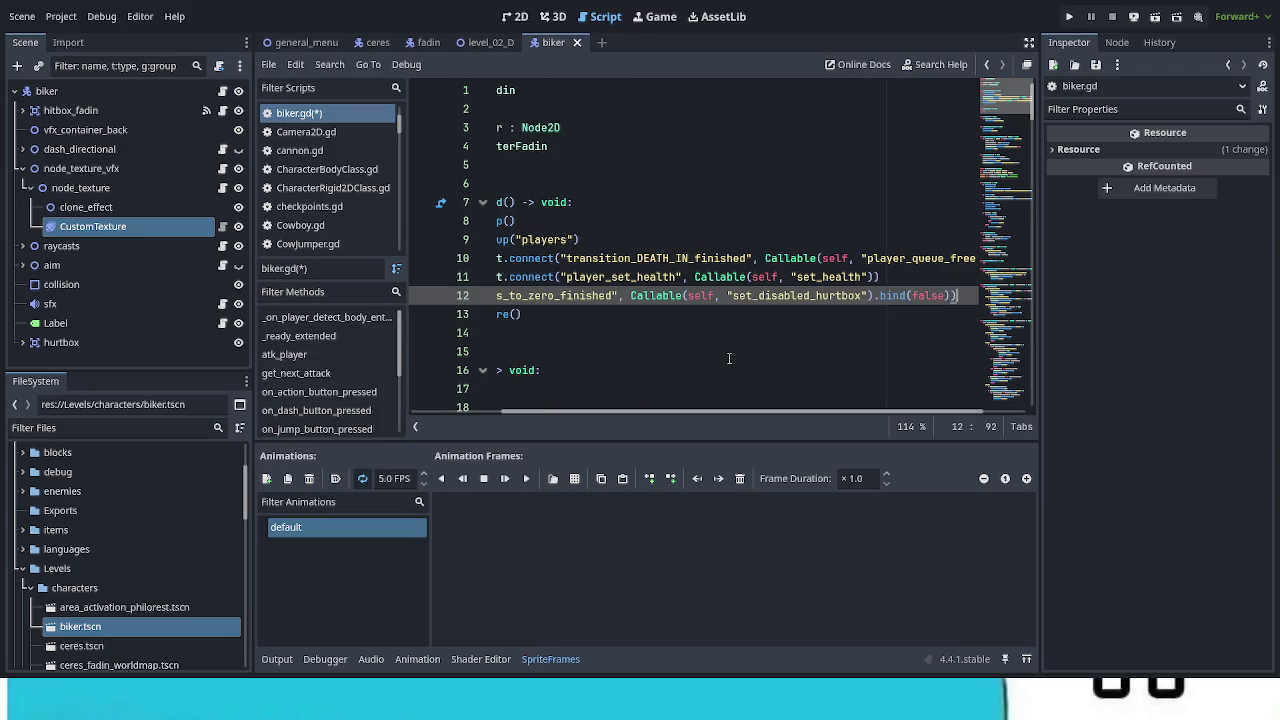
{"action": "left_click_drag", "start_coordinate": [748, 412], "coordinate": [610, 405]}
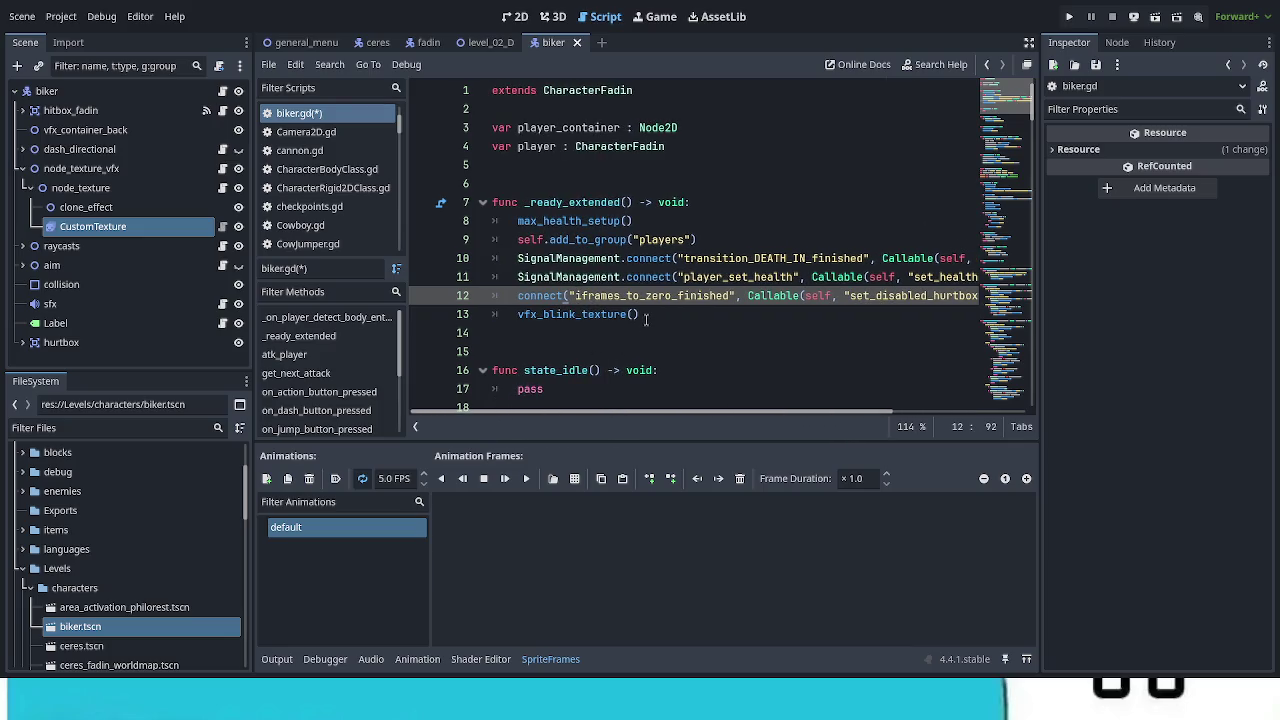
Step: Check vfx_blink_texture's definition, then delete the vfx_blink_texture() call from biker.gd
{"action": "left_click", "coordinate": [594, 322], "text": "ctrl"}
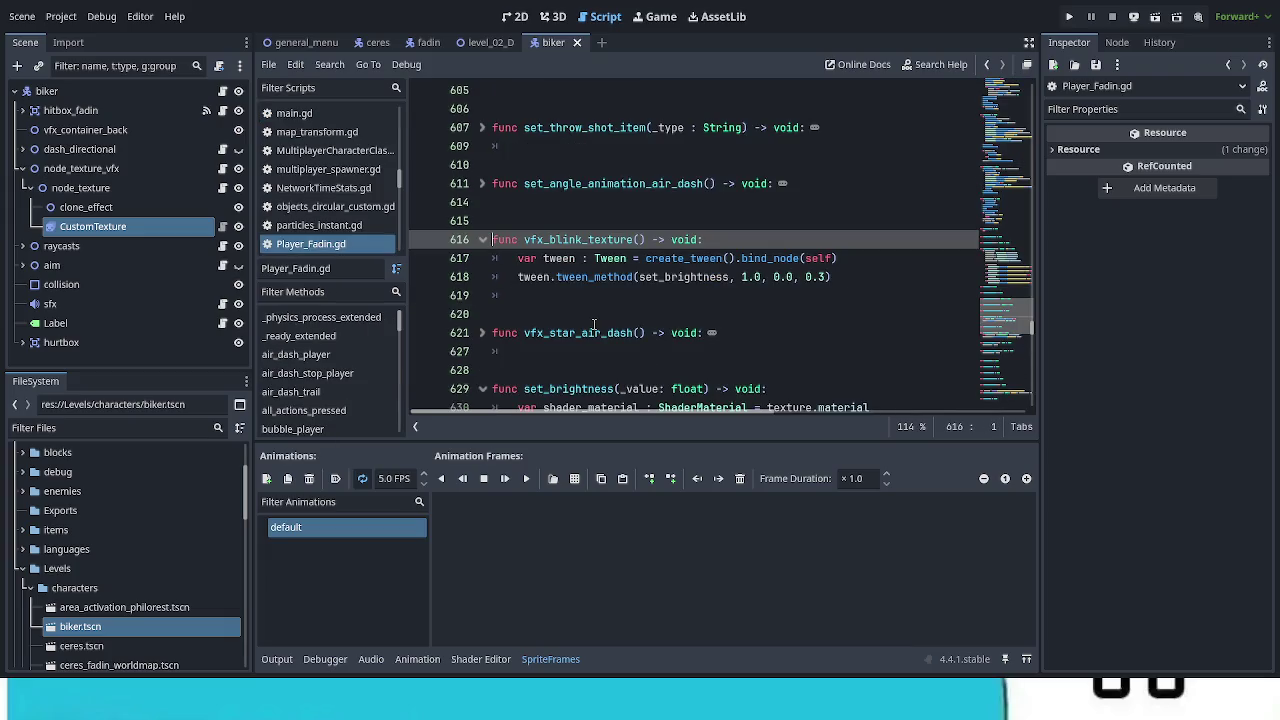
{"action": "left_click", "coordinate": [223, 91]}
{"action": "left_click_drag", "start_coordinate": [650, 314], "coordinate": [490, 314]}
{"action": "key", "text": "BackSpace"}
{"action": "key", "text": "BackSpace"}
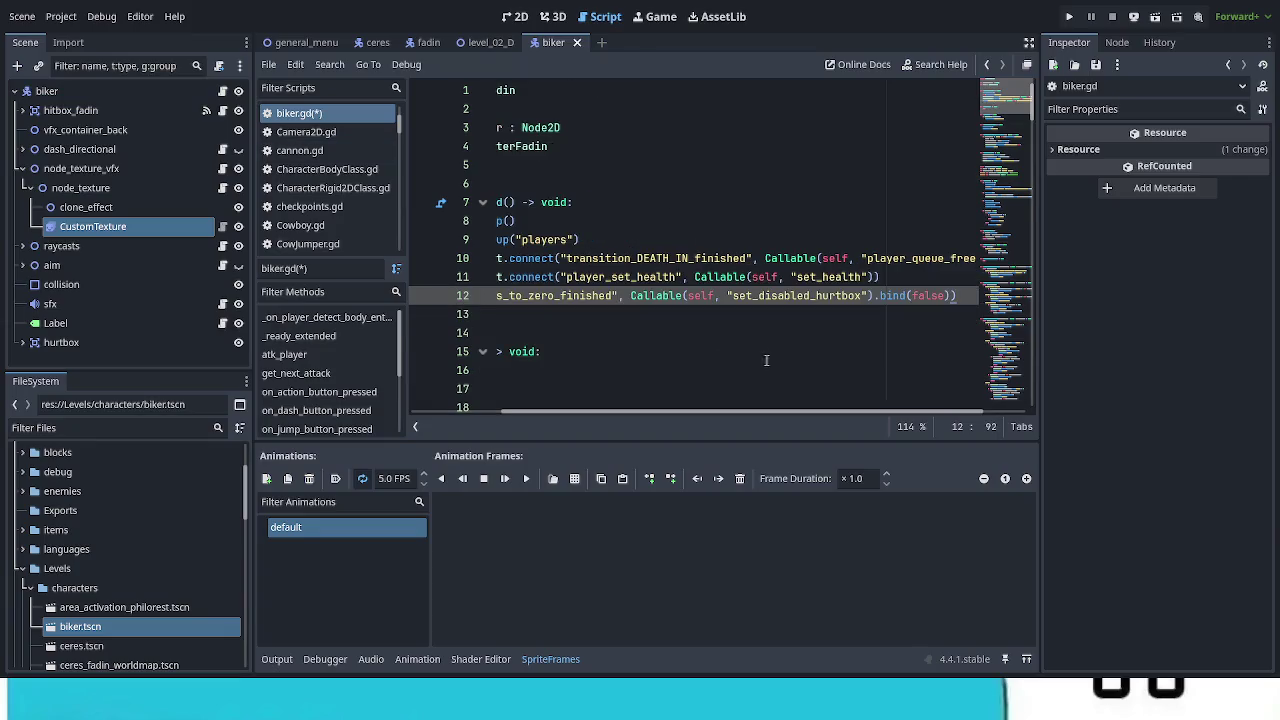
{"action": "left_click_drag", "start_coordinate": [826, 413], "coordinate": [589, 407]}
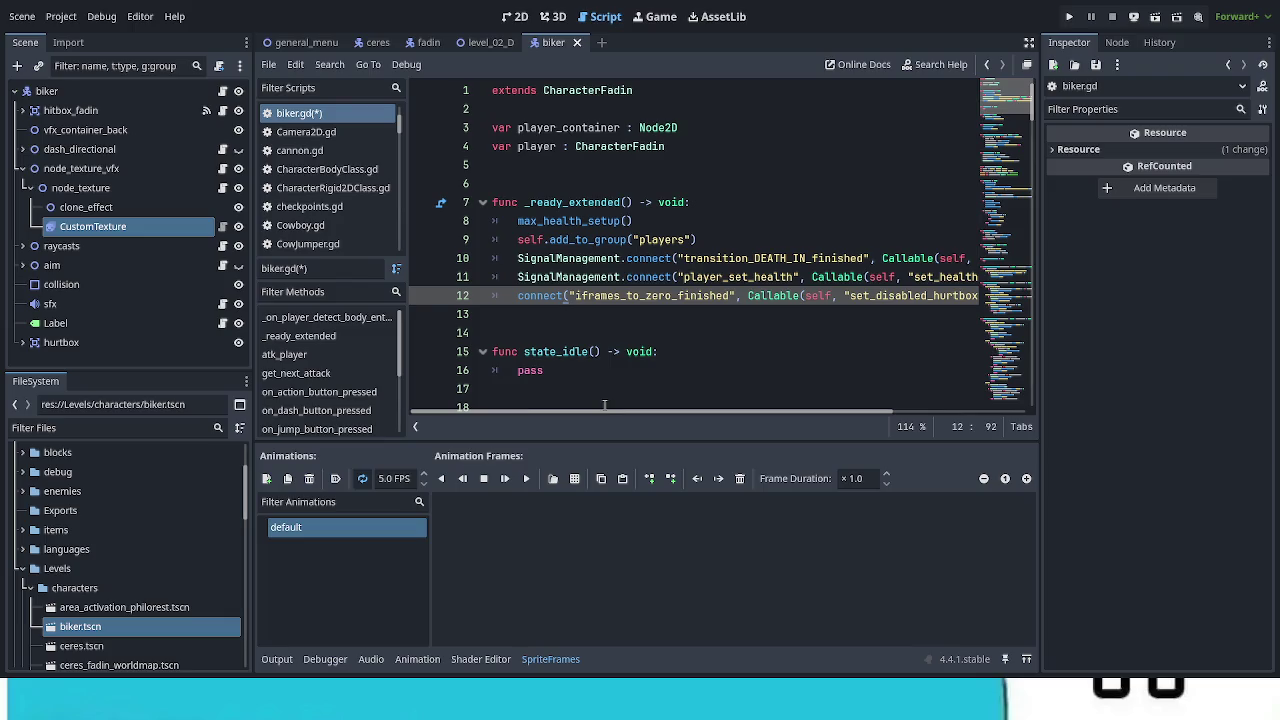
Step: Delete the transition_DEATH_IN_finished connect line 10 and its empty line
{"action": "left_click_drag", "start_coordinate": [874, 258], "coordinate": [474, 258]}
{"action": "key", "text": "BackSpace"}
{"action": "key", "text": "shift+End"}
{"action": "key", "text": "BackSpace"}
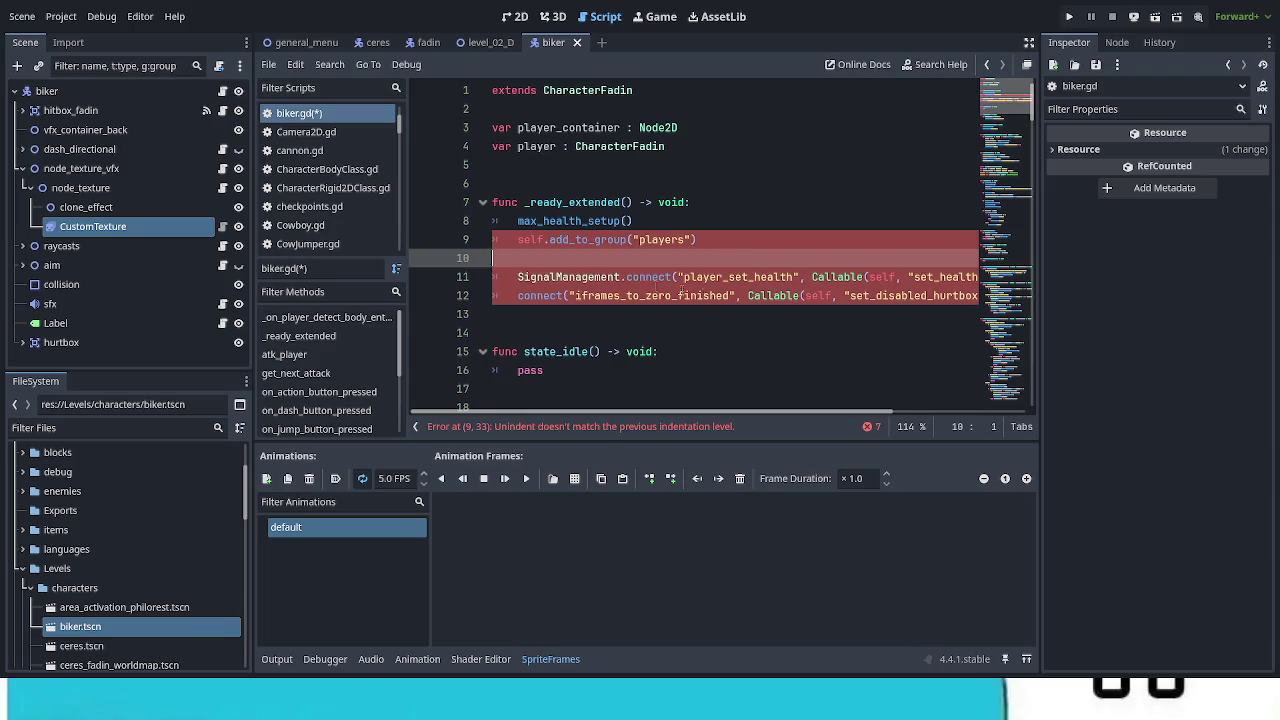
{"action": "key", "text": "BackSpace"}
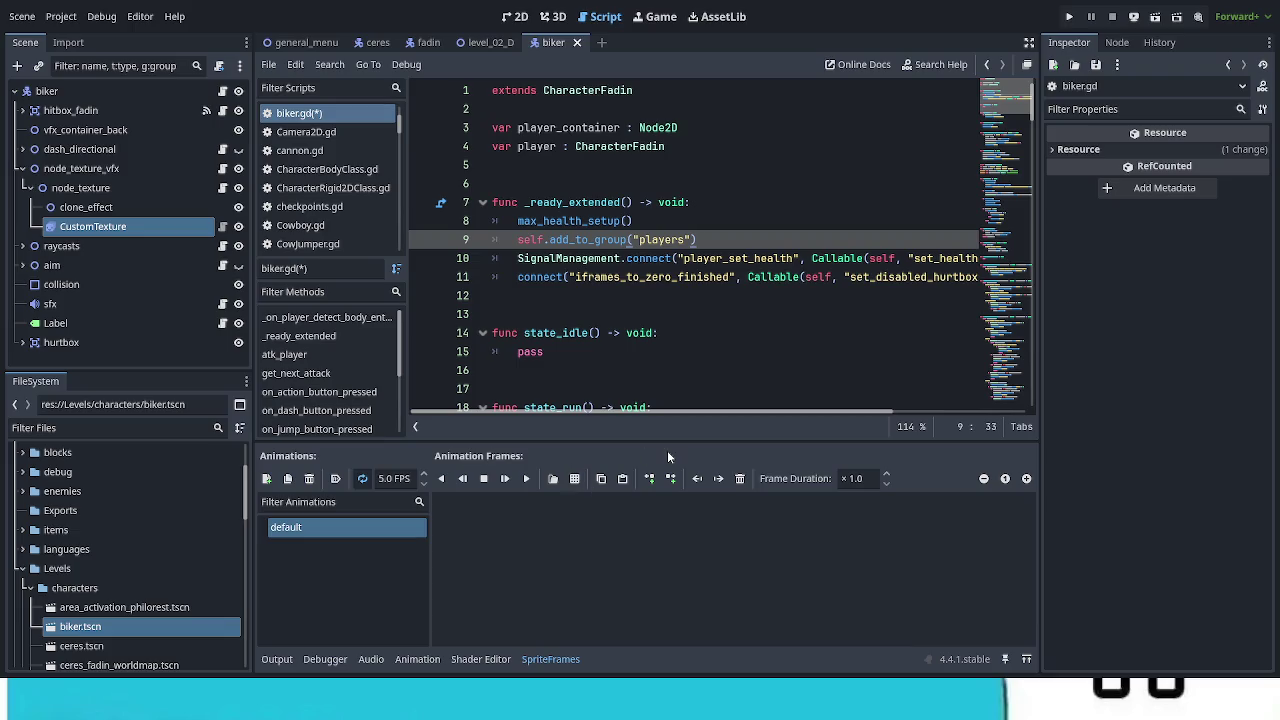
{"action": "scroll", "coordinate": [685, 346], "scroll_direction": "down", "scroll_amount": 4}
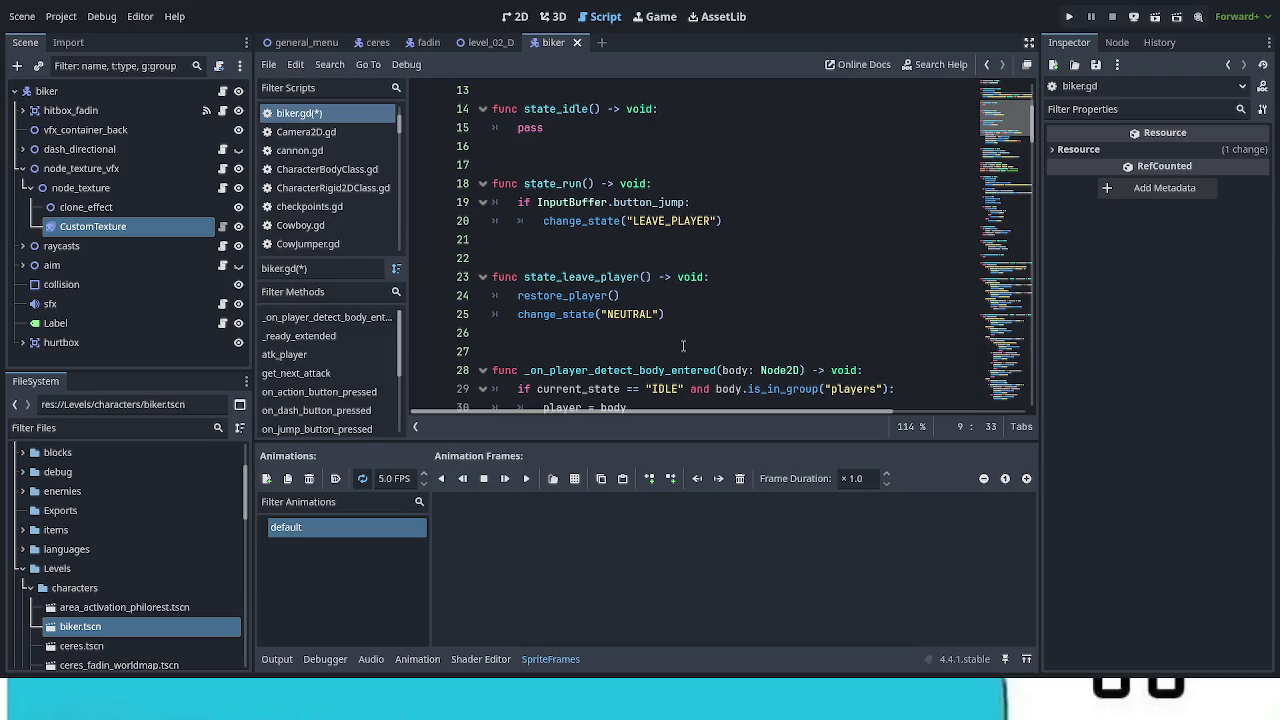
{"action": "scroll", "coordinate": [683, 346], "scroll_direction": "down", "scroll_amount": 3}
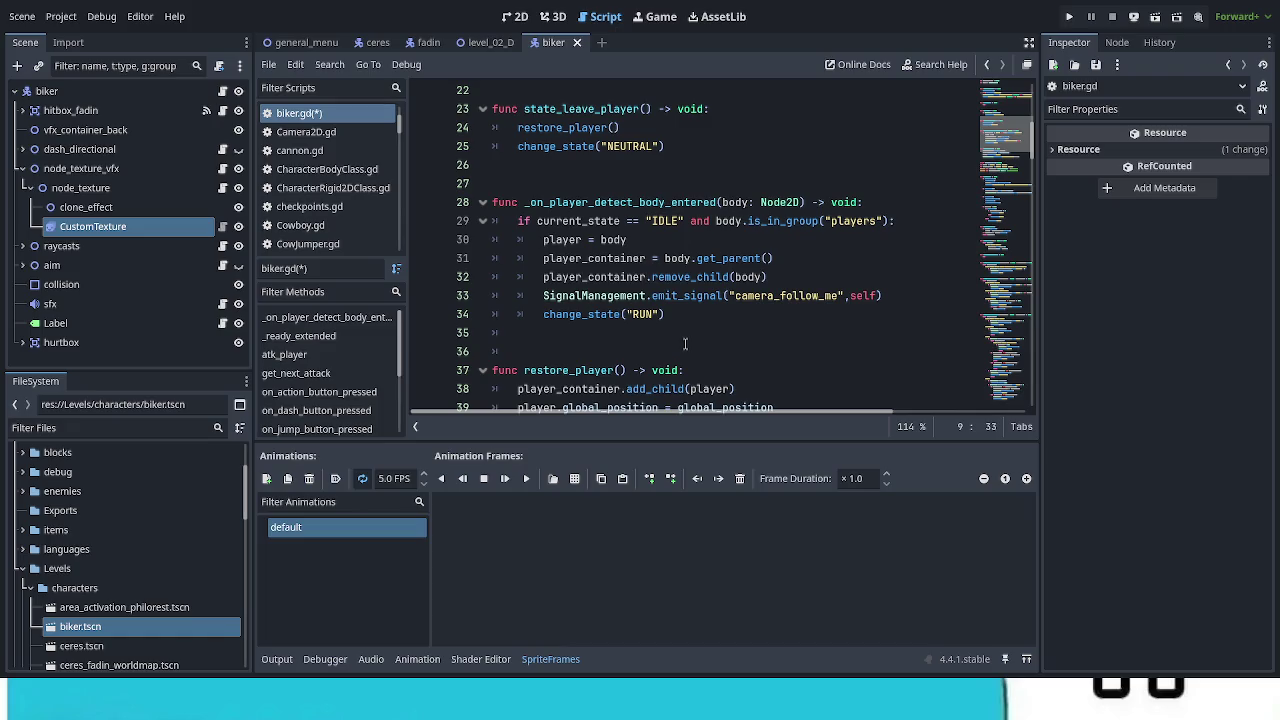
{"action": "scroll", "coordinate": [684, 346], "scroll_direction": "down", "scroll_amount": 2}
{"action": "scroll", "coordinate": [685, 343], "scroll_direction": "down", "scroll_amount": 3}
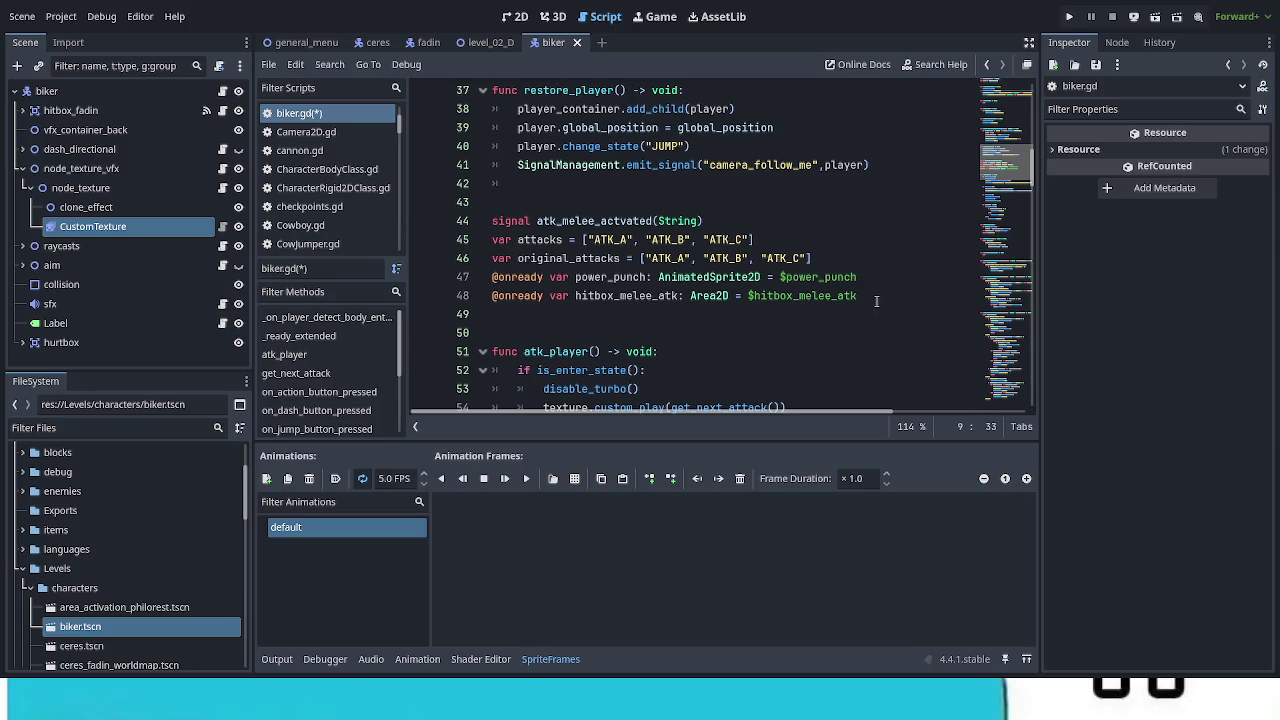
Step: Remove the attack signal and variable declarations plus the blank lines they leave
{"action": "left_click_drag", "start_coordinate": [868, 297], "coordinate": [450, 220]}
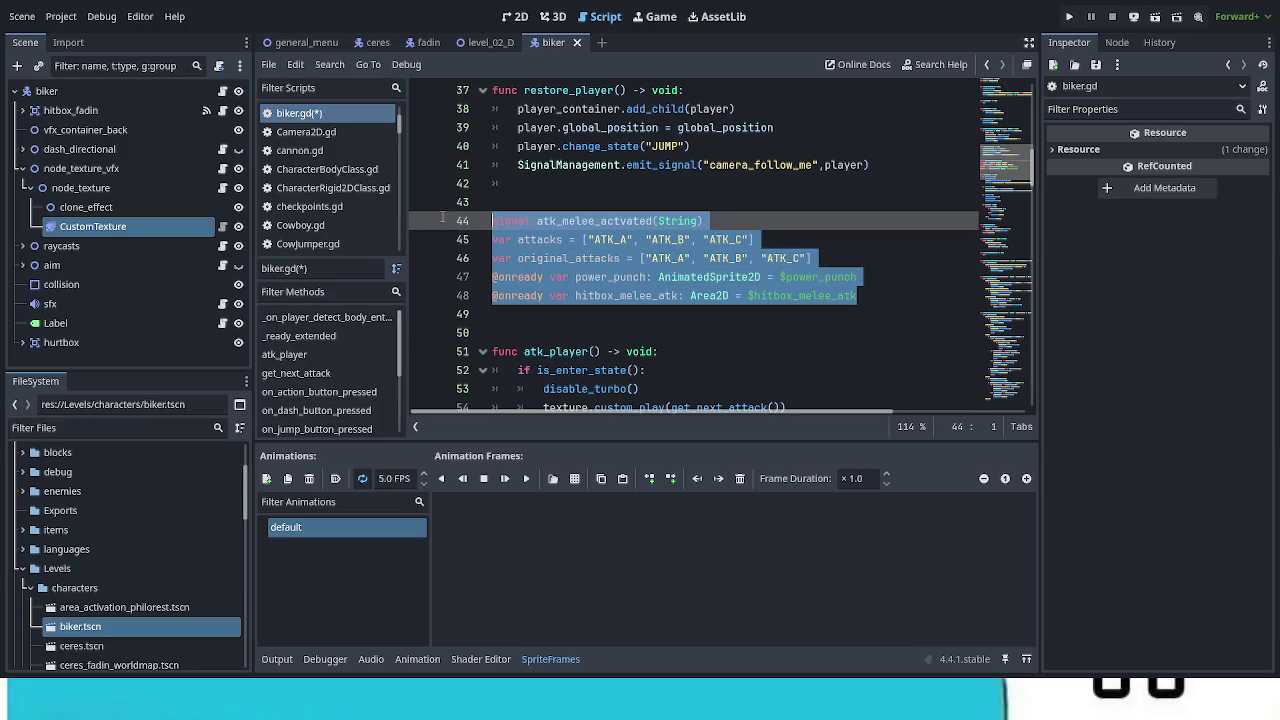
{"action": "key", "text": "ctrl+x"}
{"action": "key", "text": "BackSpace"}
{"action": "key", "text": "BackSpace"}
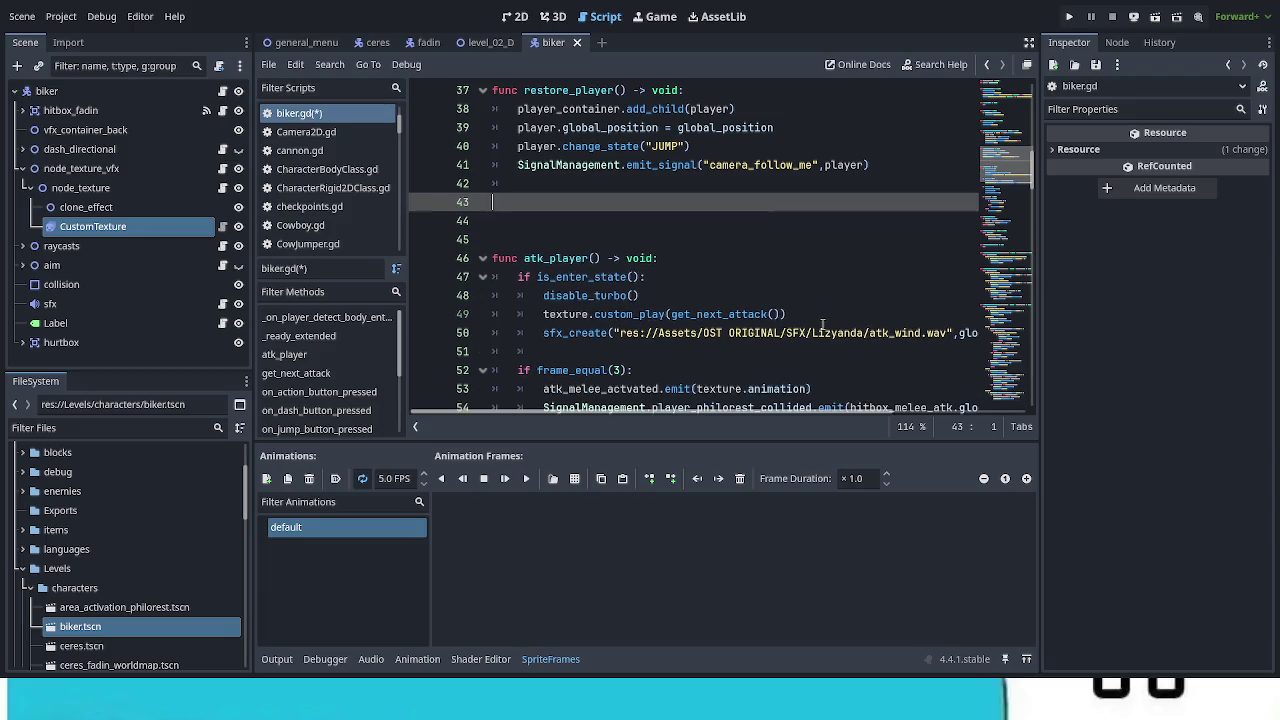
{"action": "key", "text": "BackSpace"}
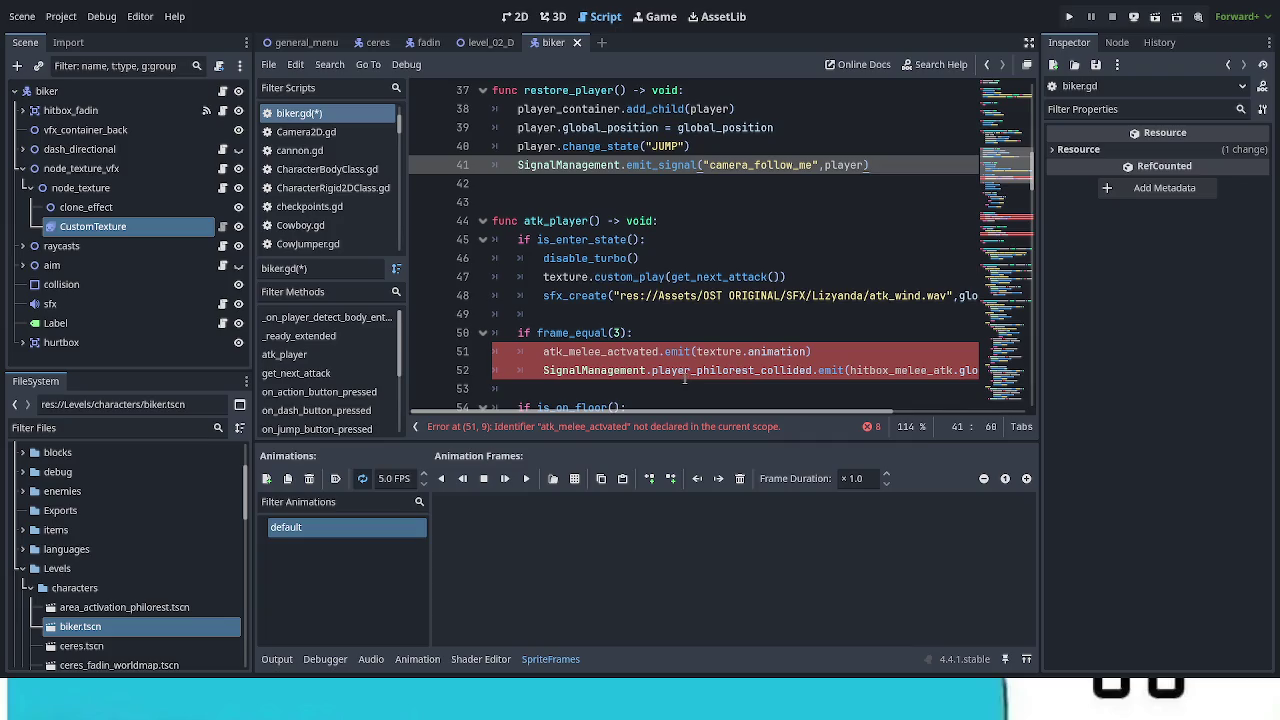
Step: Delete the erroring frame_equal block and the whole atk_player function
{"action": "mouse_move", "coordinate": [711, 414]}
{"action": "left_mouse_down"}
{"action": "mouse_move", "coordinate": [798, 418]}
{"action": "mouse_move", "coordinate": [636, 412]}
{"action": "mouse_move", "coordinate": [540, 368]}
{"action": "mouse_move", "coordinate": [555, 314]}
{"action": "left_mouse_up"}
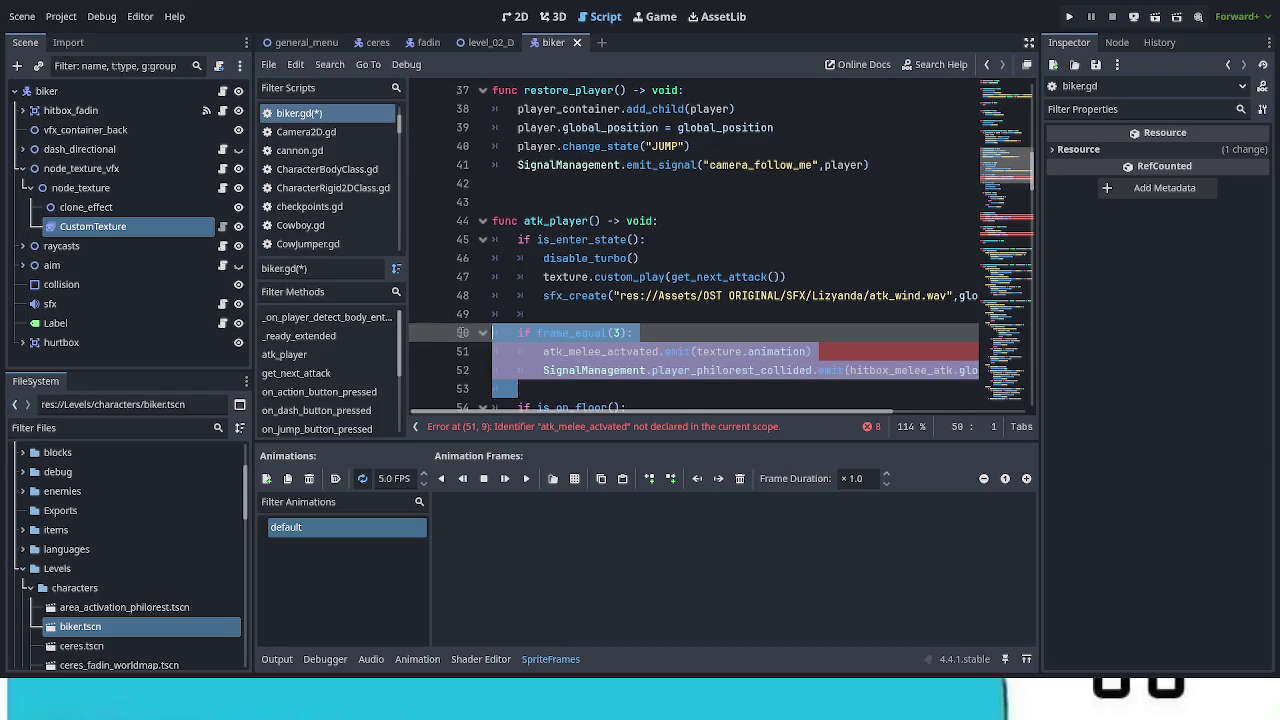
{"action": "key", "text": "BackSpace"}
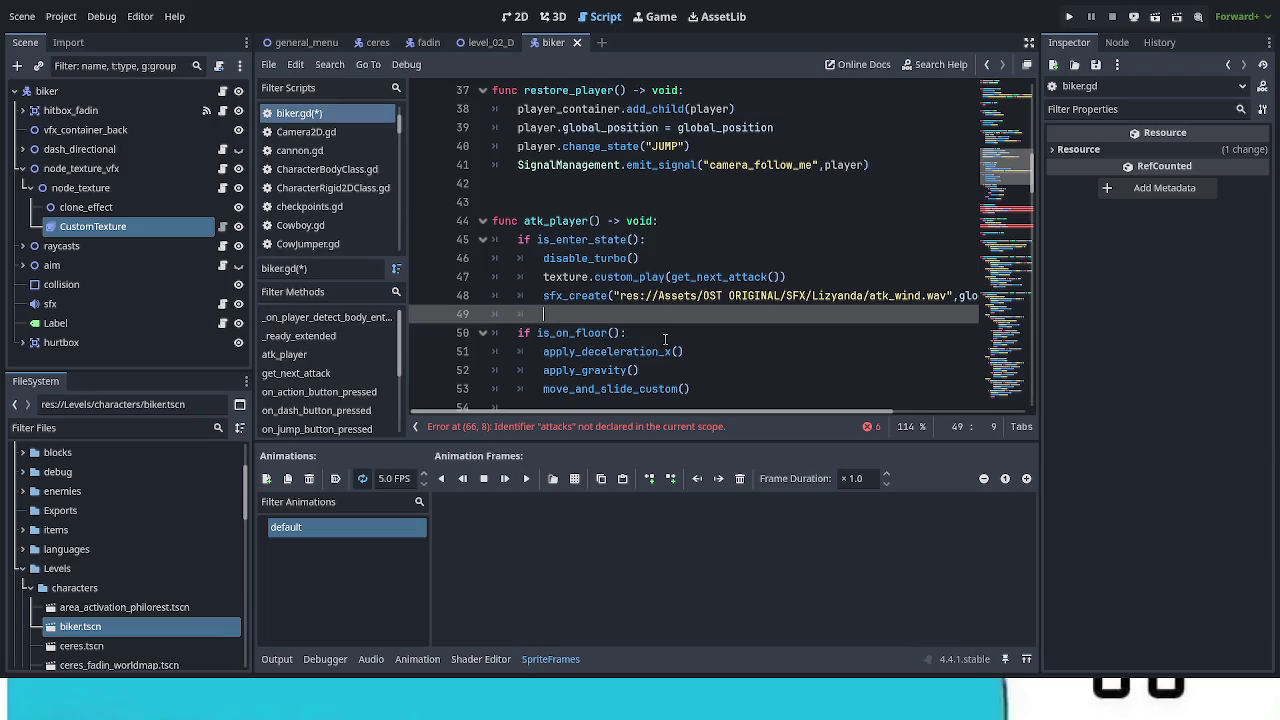
{"action": "scroll", "coordinate": [665, 340], "scroll_direction": "down", "scroll_amount": 2}
{"action": "scroll", "coordinate": [667, 343], "scroll_direction": "up", "scroll_amount": 1}
{"action": "mouse_move", "coordinate": [688, 340]}
{"action": "left_mouse_down"}
{"action": "mouse_move", "coordinate": [600, 314]}
{"action": "mouse_move", "coordinate": [492, 184]}
{"action": "mouse_move", "coordinate": [492, 165]}
{"action": "left_mouse_up"}
{"action": "key", "text": "BackSpace"}
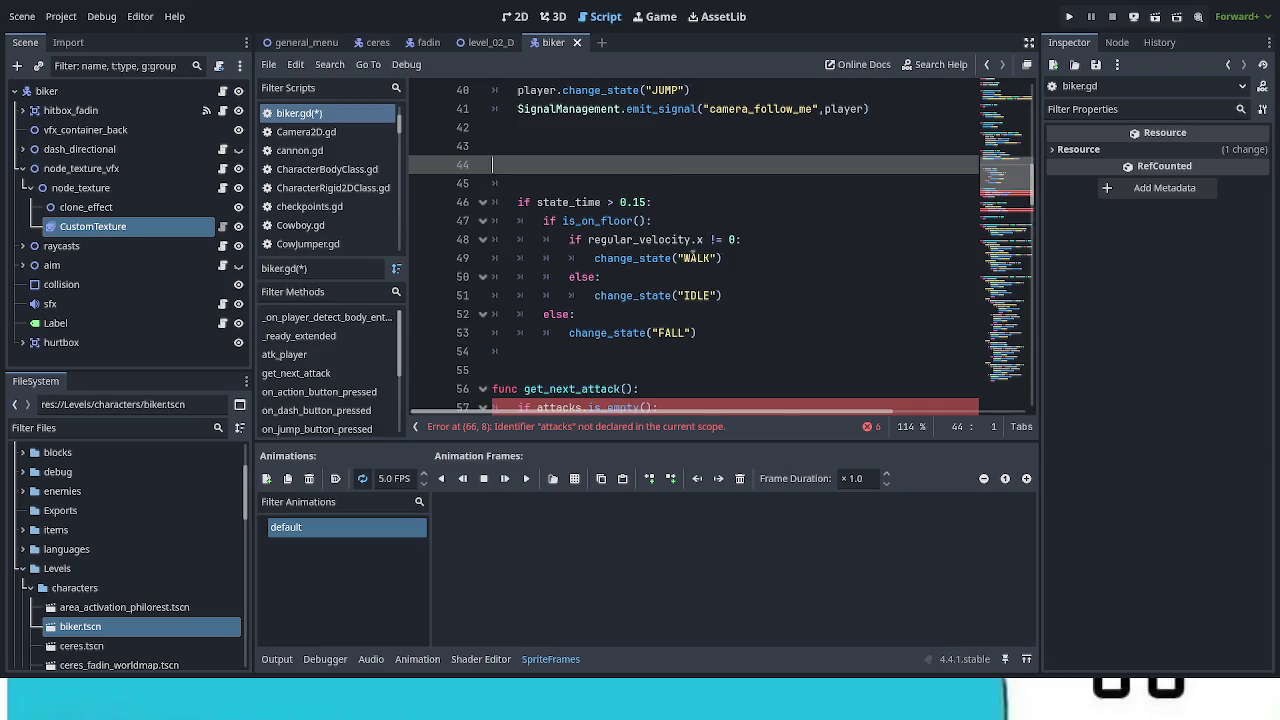
{"action": "key", "text": "BackSpace"}
Step: Delete the state_time > 0.15 block, get_next_attack and the vfx_ATKABC function
{"action": "mouse_move", "coordinate": [708, 313]}
{"action": "left_mouse_down"}
{"action": "mouse_move", "coordinate": [730, 190]}
{"action": "mouse_move", "coordinate": [750, 165]}
{"action": "left_mouse_up"}
{"action": "key", "text": "BackSpace"}
{"action": "key", "text": "BackSpace"}
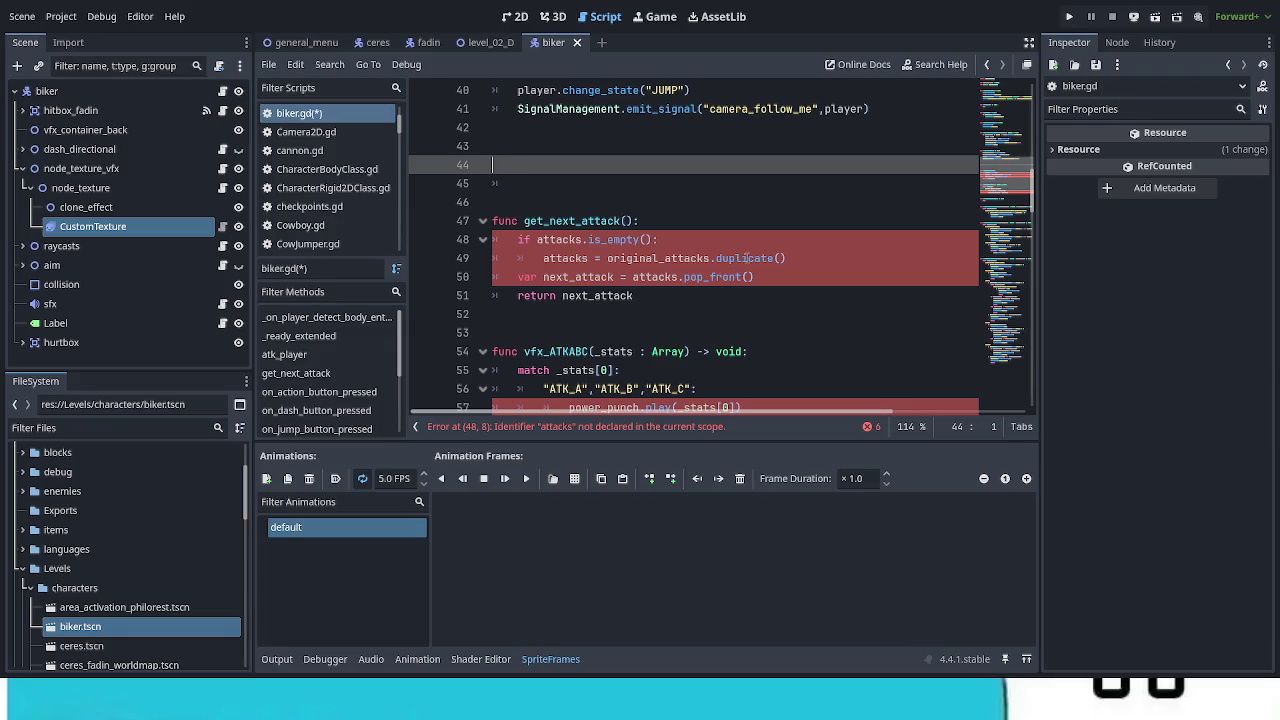
{"action": "left_click_drag", "start_coordinate": [660, 295], "coordinate": [466, 217]}
{"action": "key", "text": "BackSpace"}
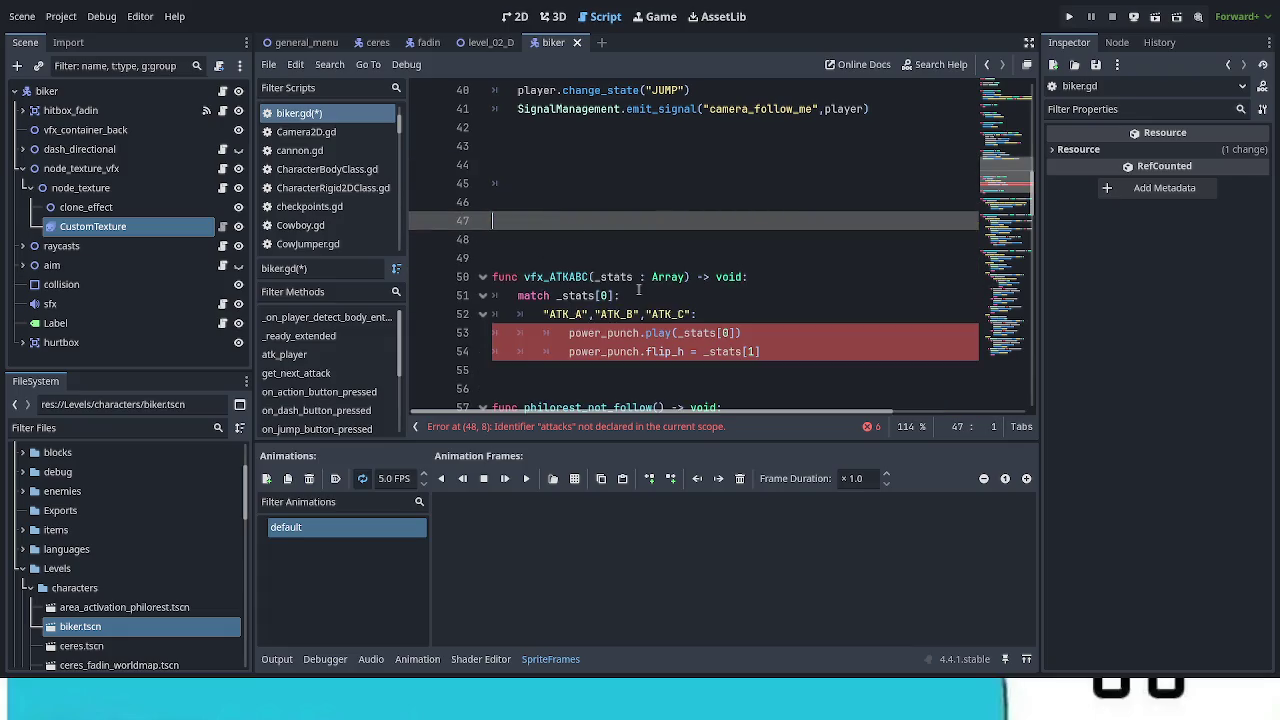
{"action": "left_click", "coordinate": [760, 351]}
{"action": "left_click_drag", "start_coordinate": [760, 351], "coordinate": [485, 258]}
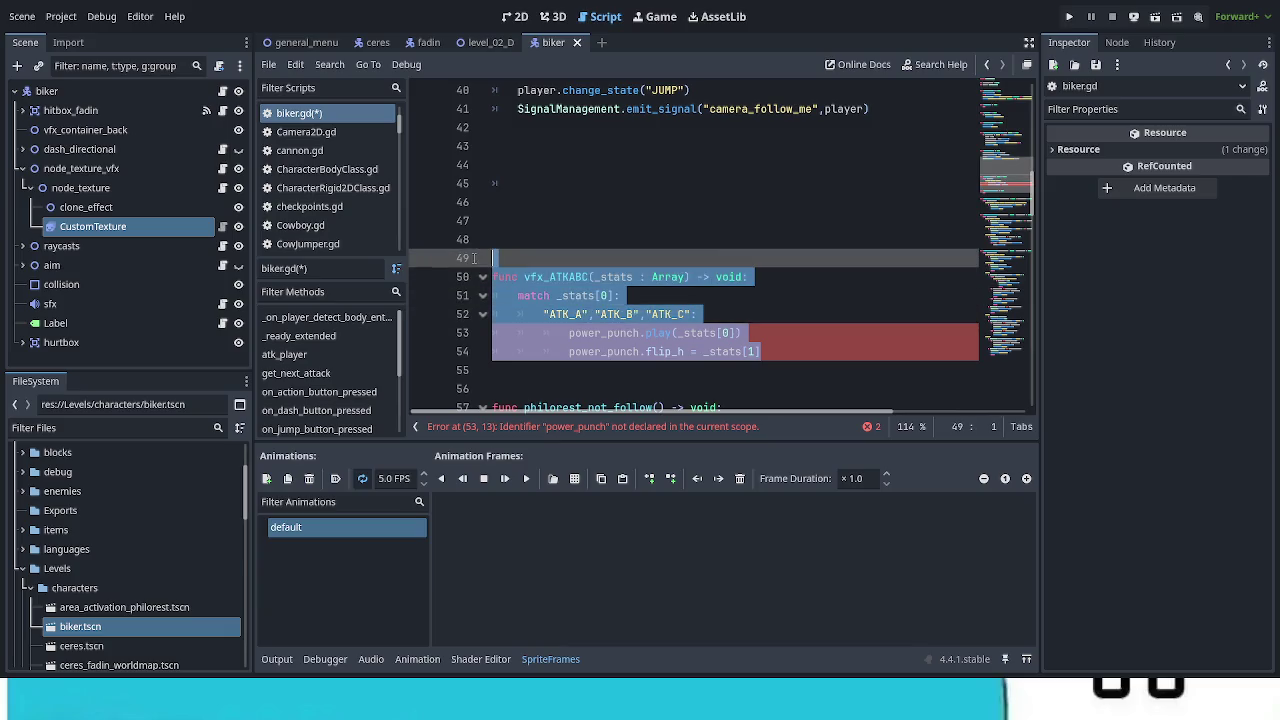
{"action": "key", "text": "BackSpace"}
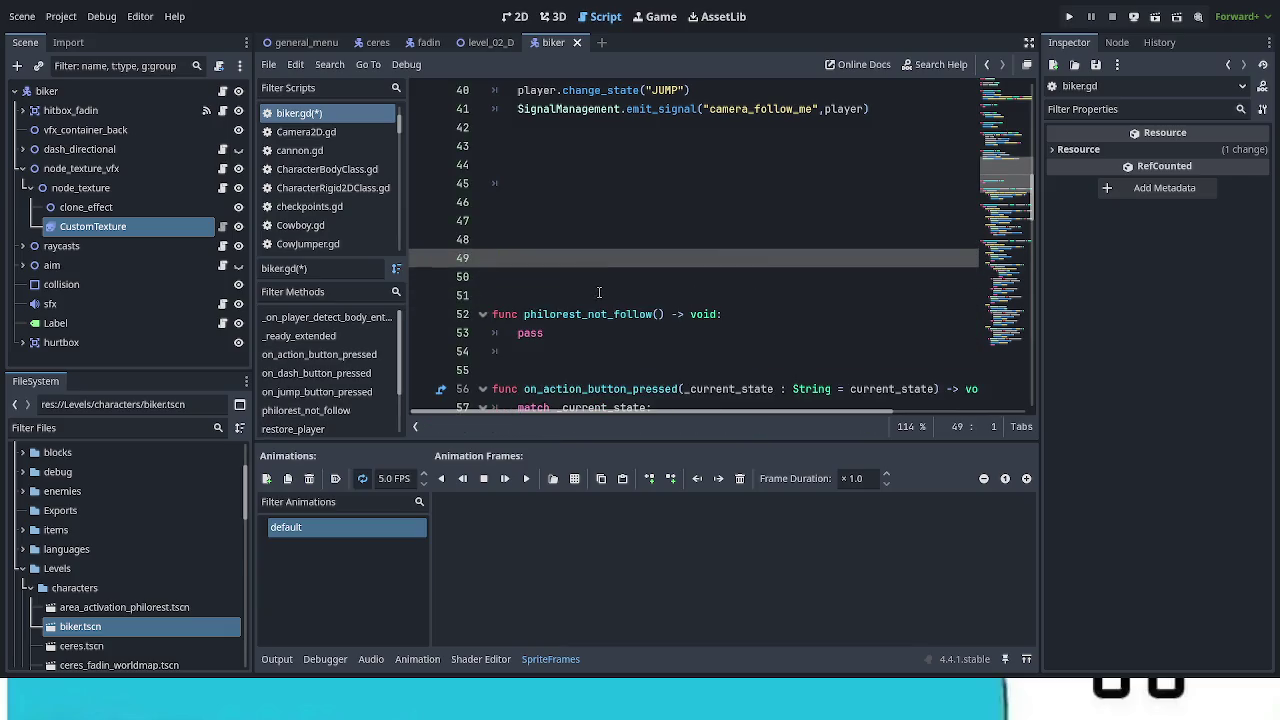
Step: Clear leftover blank lines above philorest_not_follow and select on_action_button_pressed's match block
{"action": "left_click_drag", "start_coordinate": [494, 292], "coordinate": [489, 187]}
{"action": "key", "text": "BackSpace"}
{"action": "key", "text": "BackSpace"}
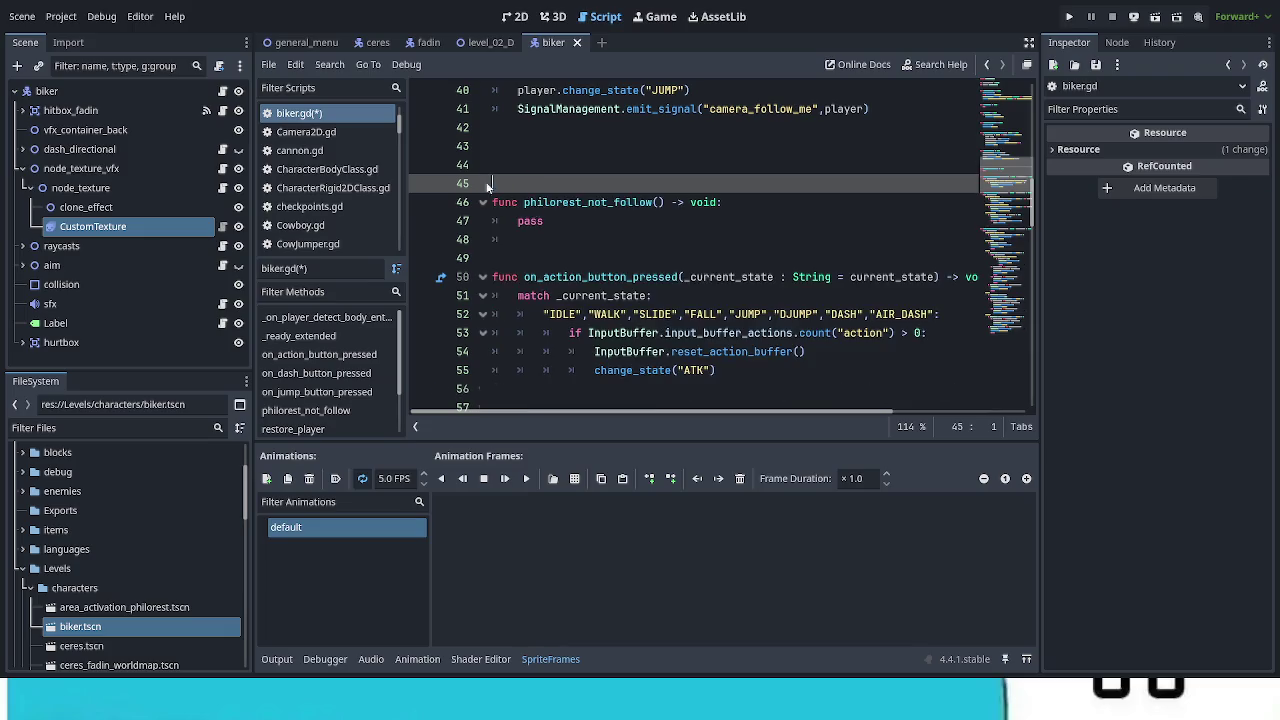
{"action": "key", "text": "BackSpace"}
{"action": "key", "text": "BackSpace"}
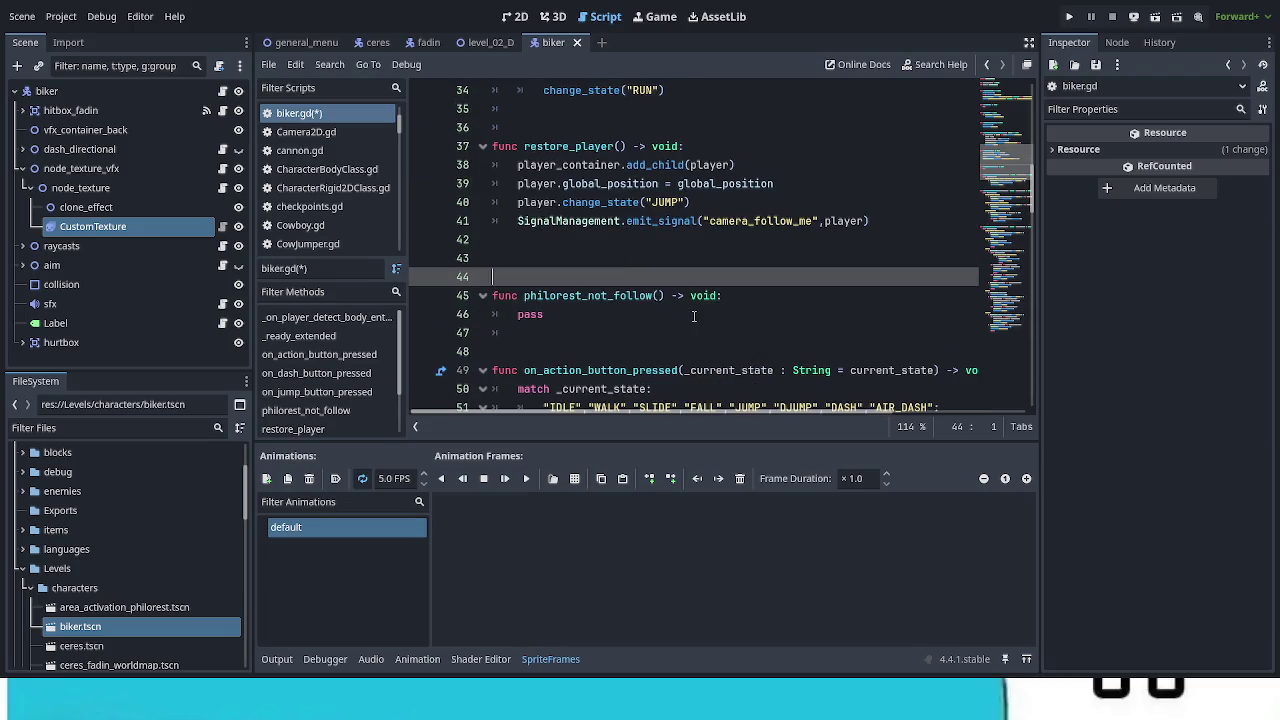
{"action": "scroll", "coordinate": [690, 314], "scroll_direction": "up", "scroll_amount": 4}
{"action": "scroll", "coordinate": [690, 314], "scroll_direction": "up", "scroll_amount": 7}
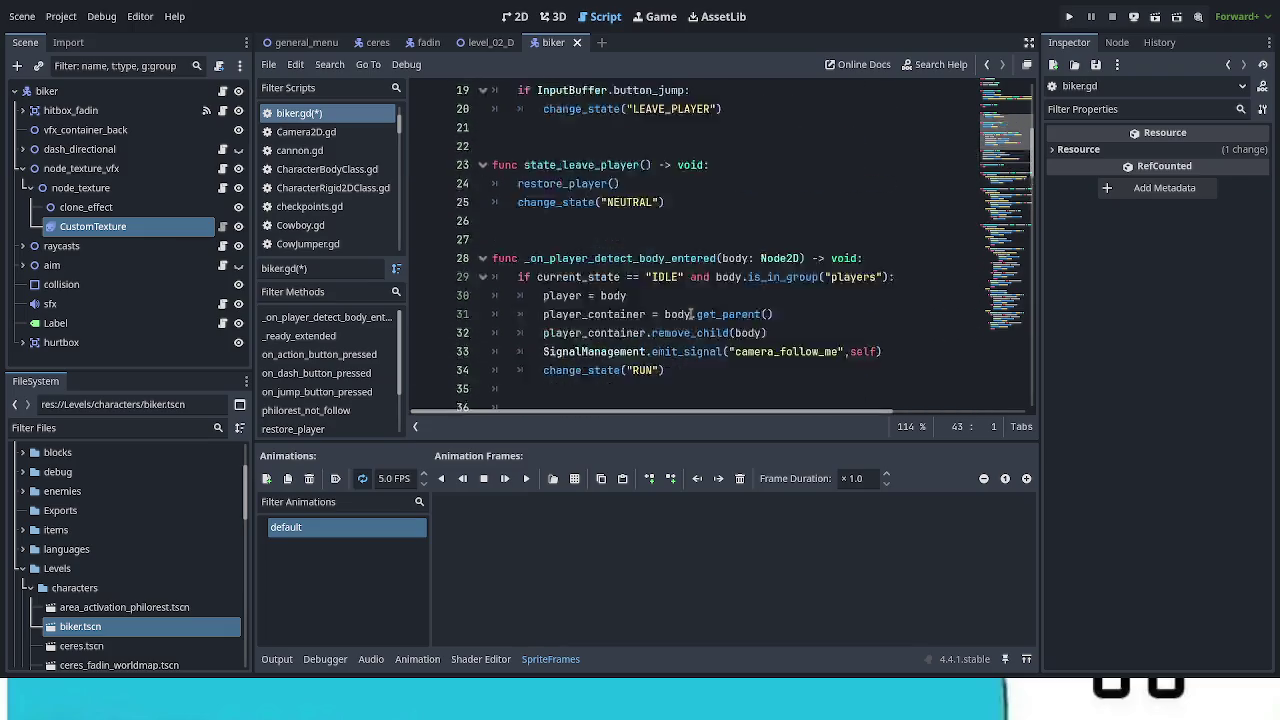
{"action": "scroll", "coordinate": [697, 318], "scroll_direction": "up", "scroll_amount": 2}
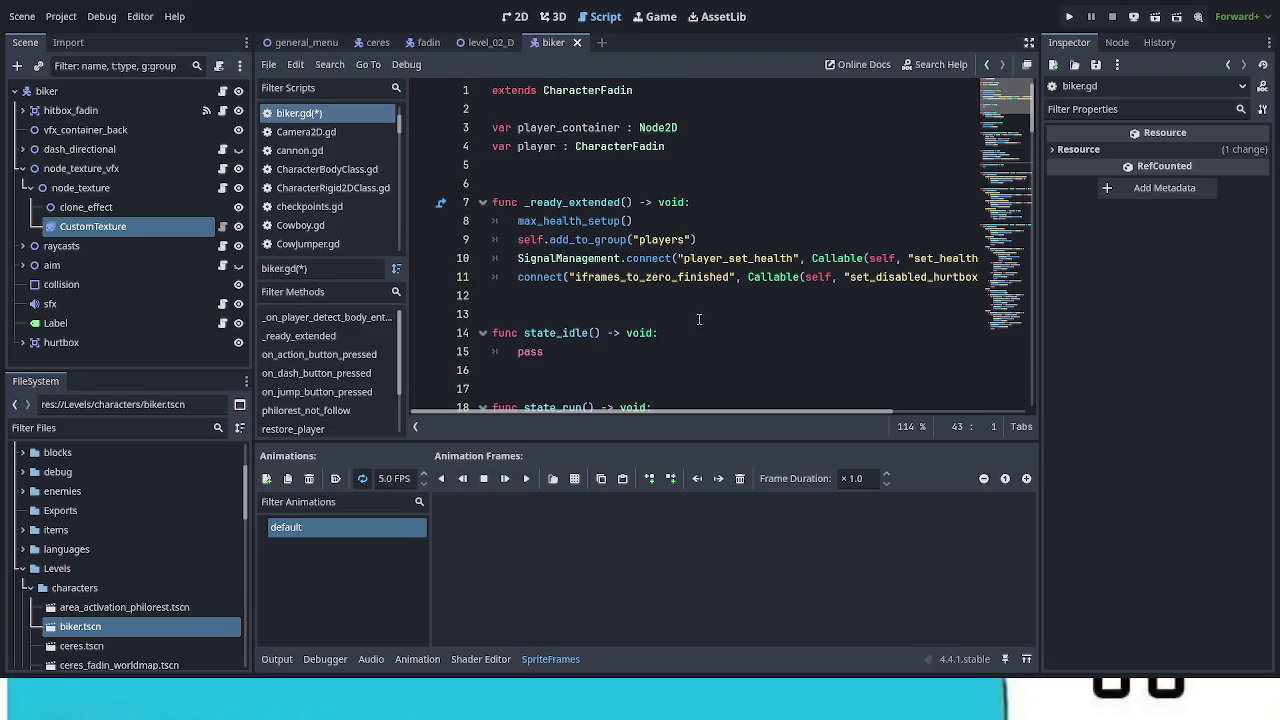
{"action": "scroll", "coordinate": [700, 319], "scroll_direction": "down", "scroll_amount": 8}
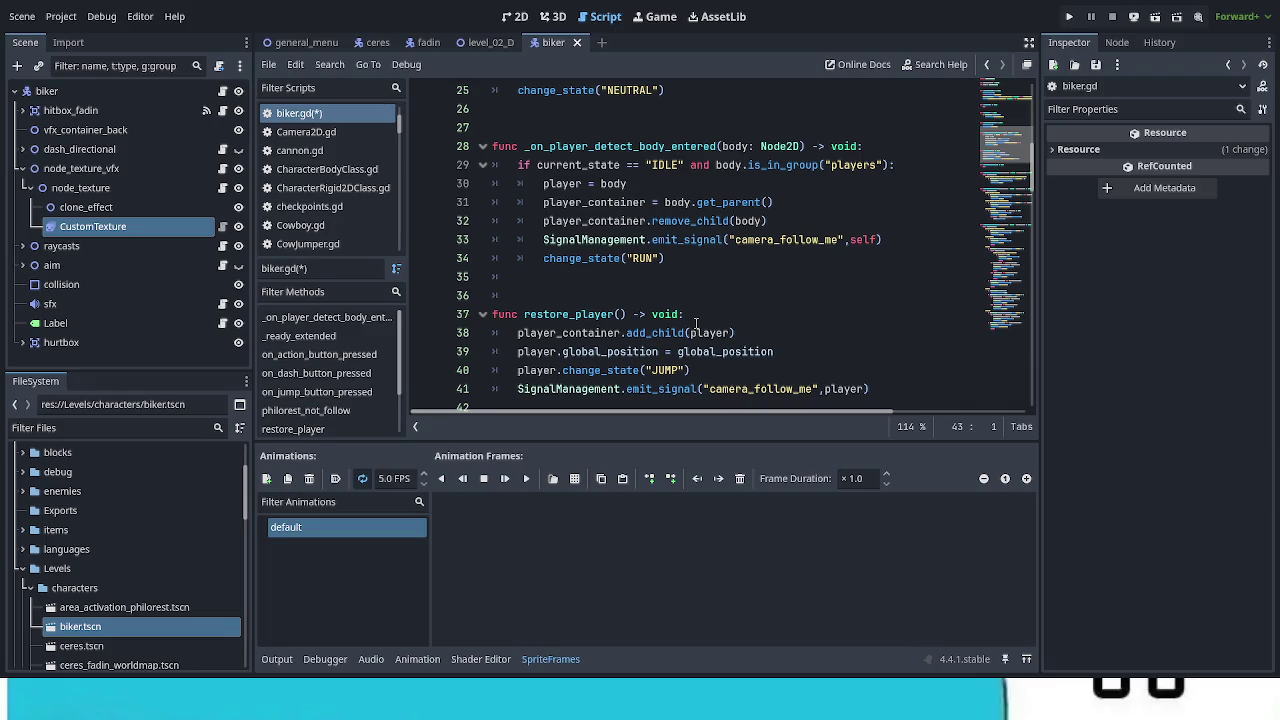
{"action": "scroll", "coordinate": [696, 323], "scroll_direction": "down", "scroll_amount": 1}
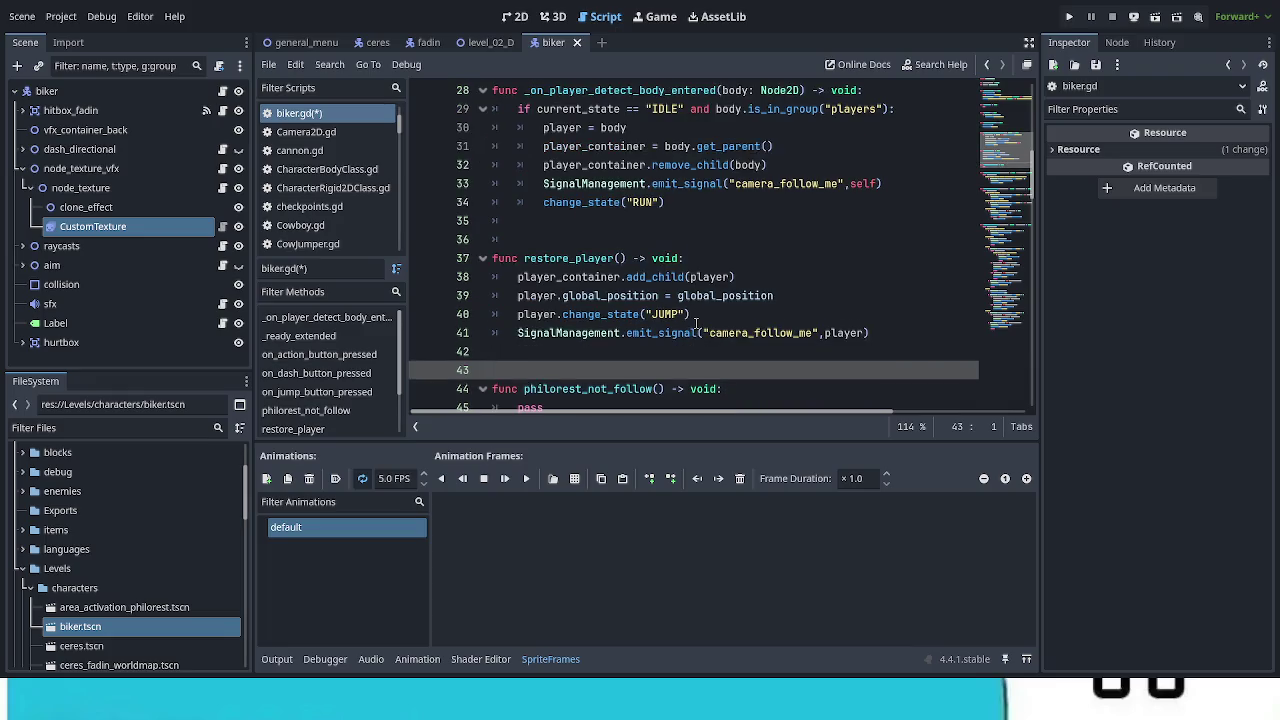
{"action": "scroll", "coordinate": [696, 323], "scroll_direction": "down", "scroll_amount": 3}
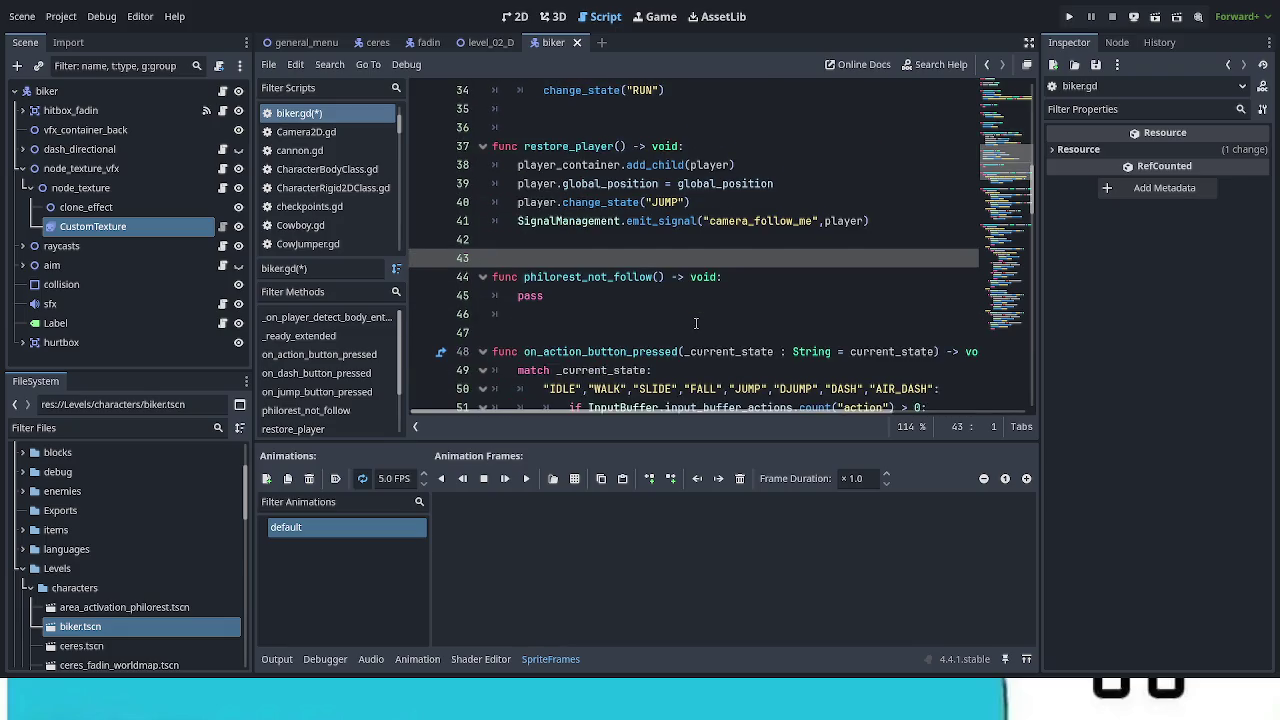
{"action": "scroll", "coordinate": [696, 321], "scroll_direction": "down", "scroll_amount": 1}
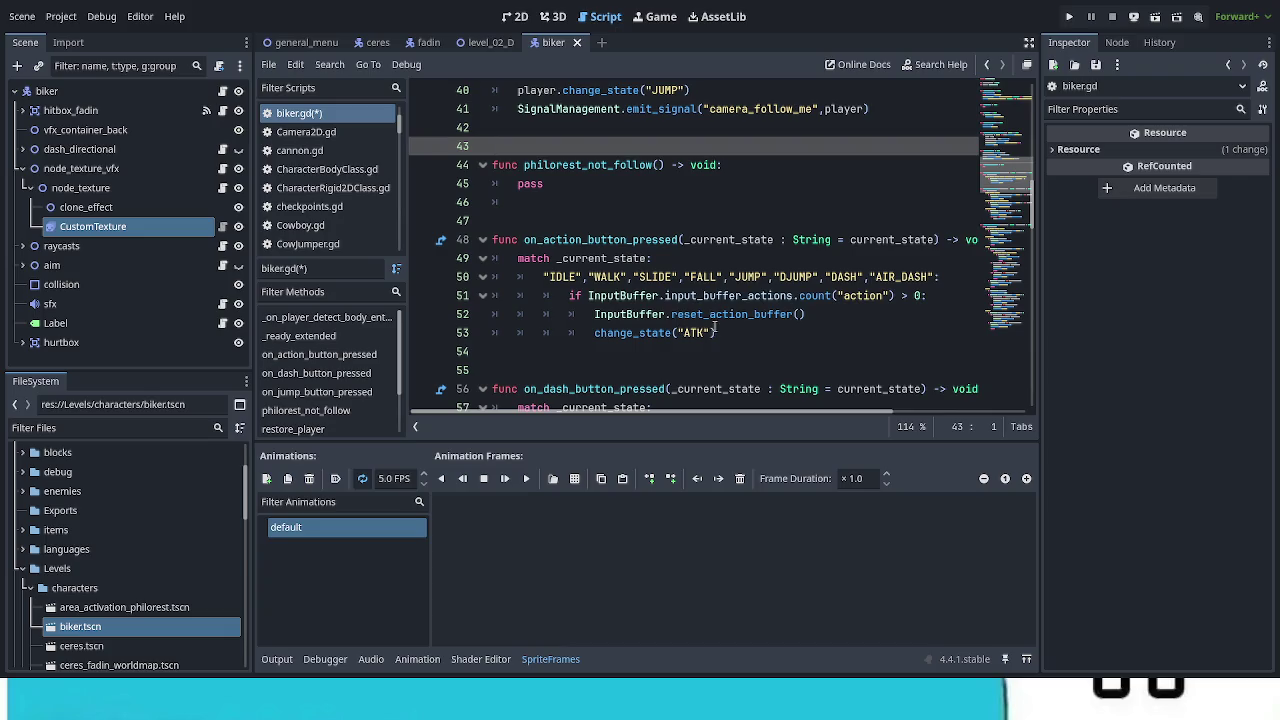
{"action": "mouse_move", "coordinate": [715, 332]}
{"action": "left_mouse_down"}
{"action": "mouse_move", "coordinate": [520, 277]}
{"action": "mouse_move", "coordinate": [515, 258]}
{"action": "left_mouse_up"}
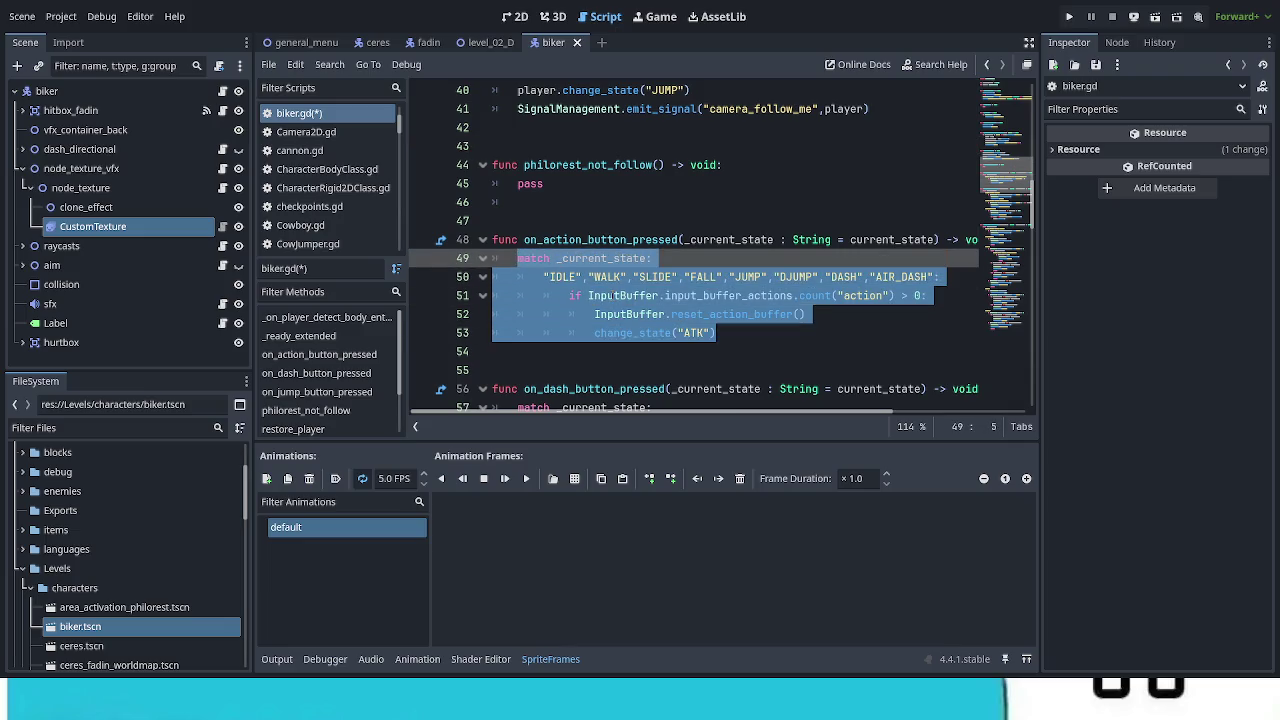
Step: Replace on_action_button_pressed's match block with pass
{"action": "type", "text": "pass"}
{"action": "scroll", "coordinate": [686, 296], "scroll_direction": "down", "scroll_amount": 3}
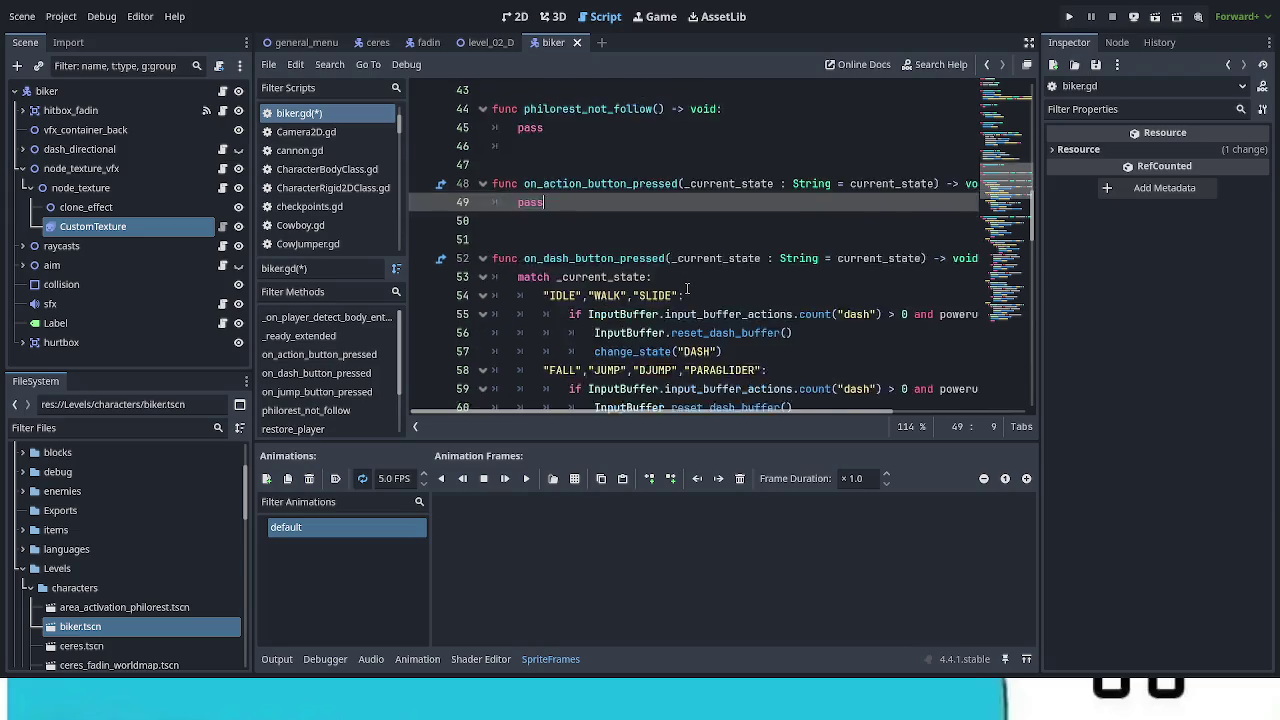
{"action": "scroll", "coordinate": [690, 296], "scroll_direction": "down", "scroll_amount": 3}
{"action": "scroll", "coordinate": [704, 290], "scroll_direction": "up", "scroll_amount": 2}
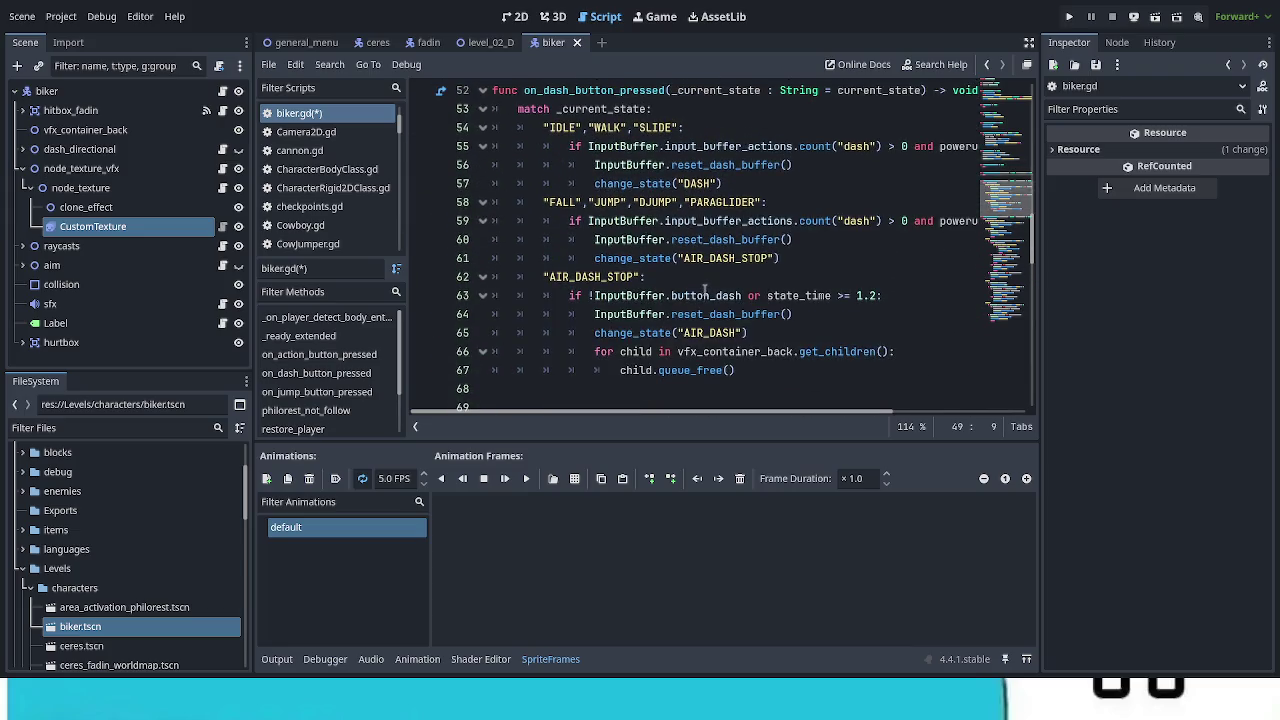
Step: Replace on_dash_button_pressed's match block with pass
{"action": "mouse_move", "coordinate": [737, 370]}
{"action": "left_mouse_down"}
{"action": "mouse_move", "coordinate": [541, 90]}
{"action": "mouse_move", "coordinate": [517, 109]}
{"action": "left_mouse_up"}
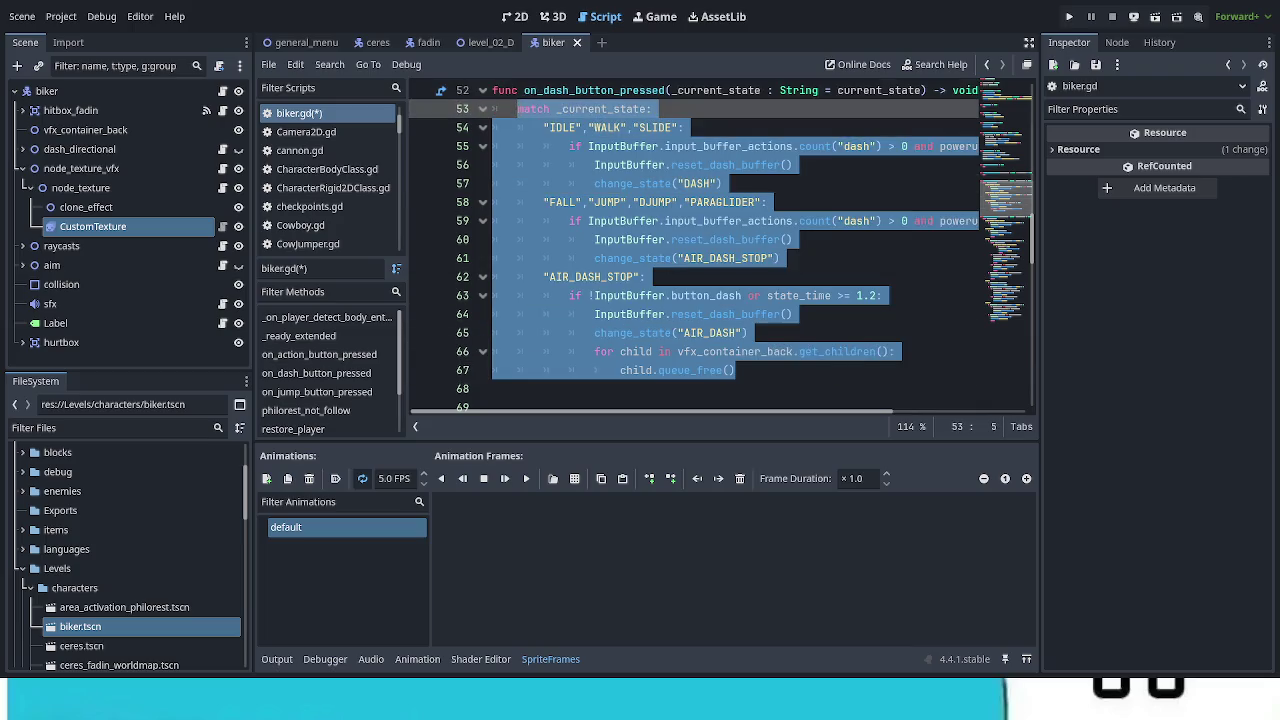
{"action": "type", "text": "pass"}
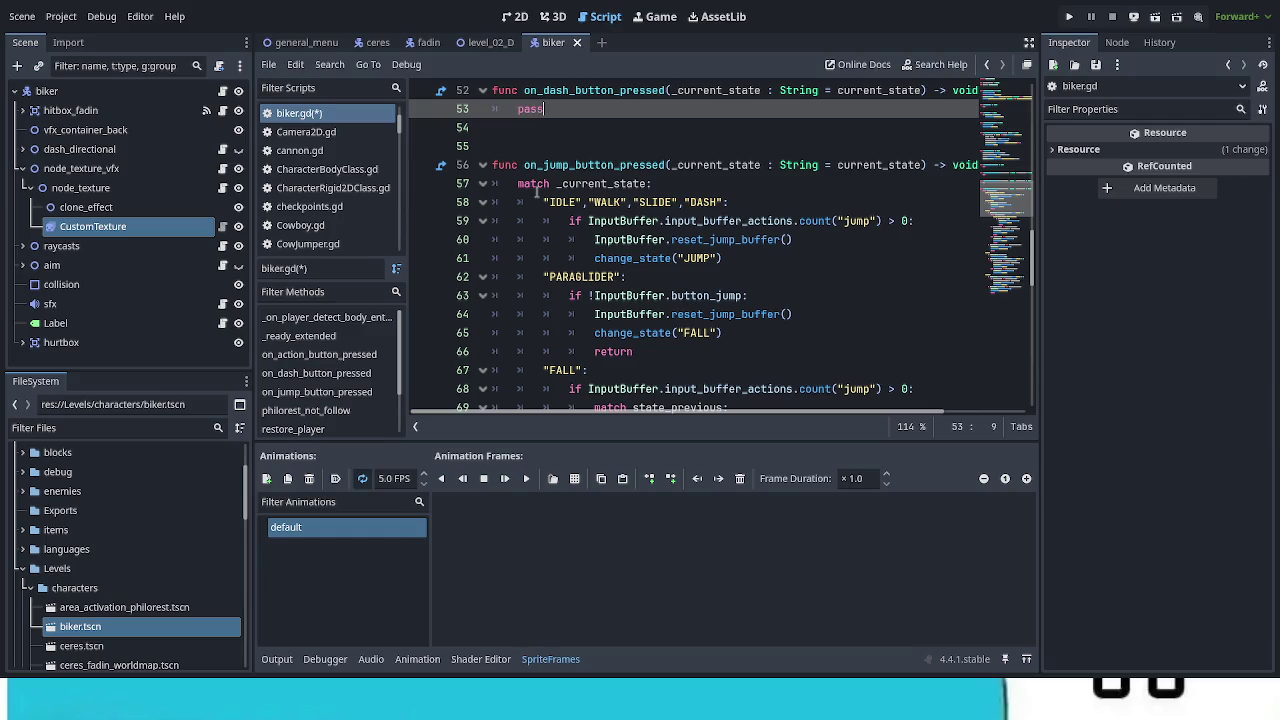
{"action": "scroll", "coordinate": [632, 337], "scroll_direction": "down", "scroll_amount": 1}
{"action": "scroll", "coordinate": [632, 337], "scroll_direction": "down", "scroll_amount": 8}
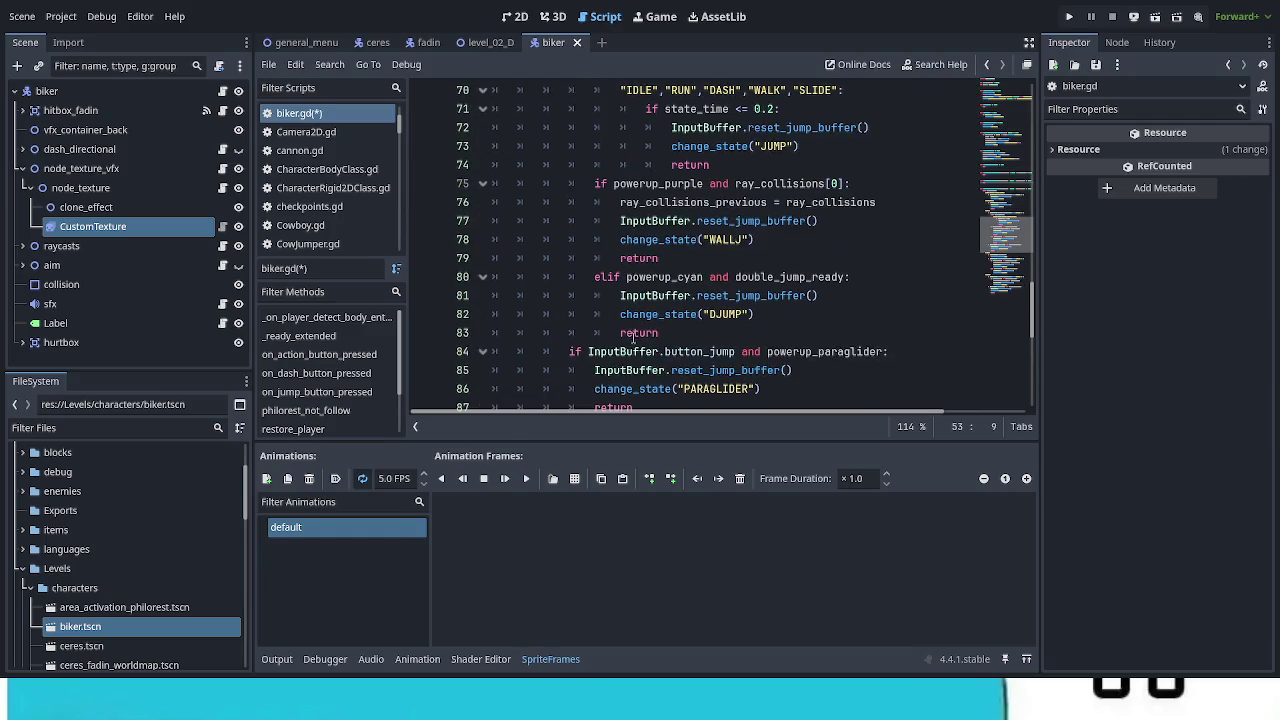
{"action": "scroll", "coordinate": [668, 319], "scroll_direction": "down", "scroll_amount": 5}
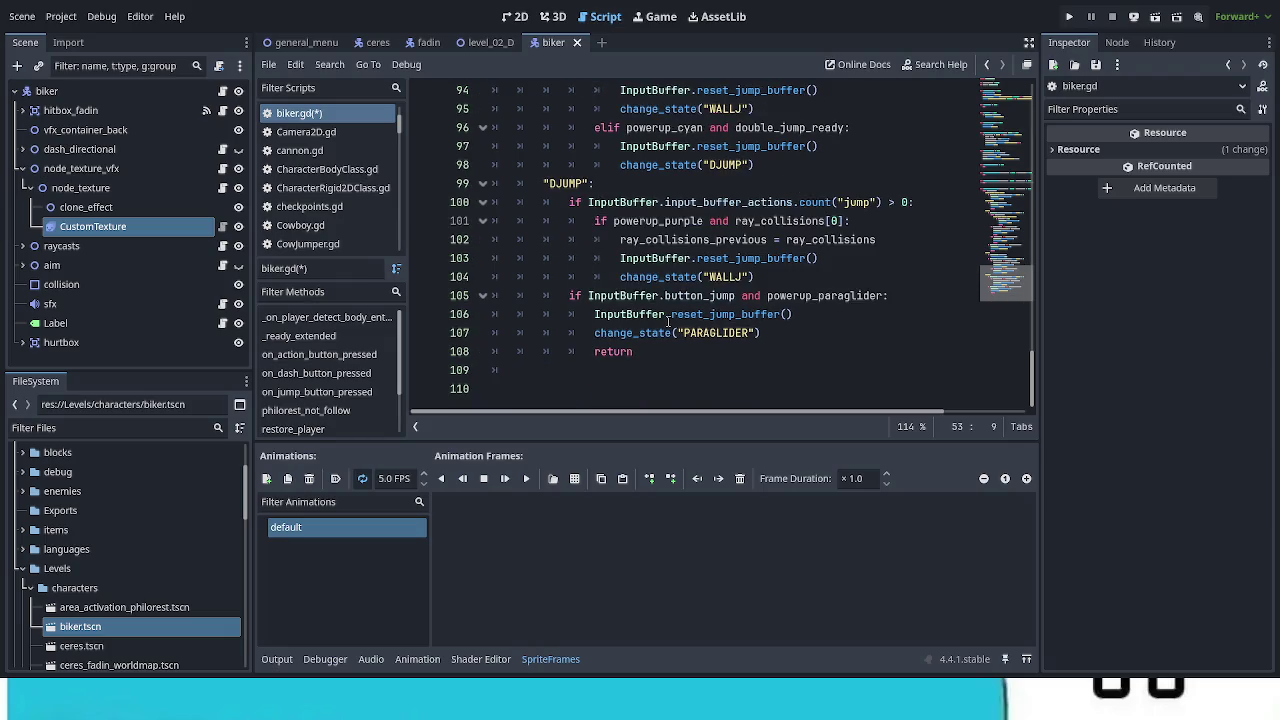
Step: Replace on_jump_button_pressed's match block with pass
{"action": "mouse_move", "coordinate": [664, 352]}
{"action": "left_mouse_down"}
{"action": "mouse_move", "coordinate": [495, 78]}
{"action": "mouse_move", "coordinate": [620, 412]}
{"action": "mouse_move", "coordinate": [600, 400]}
{"action": "mouse_move", "coordinate": [543, 220]}
{"action": "left_mouse_up"}
{"action": "mouse_move", "coordinate": [527, 35]}
{"action": "left_mouse_down"}
{"action": "mouse_move", "coordinate": [528, 350]}
{"action": "mouse_move", "coordinate": [518, 314]}
{"action": "left_mouse_up"}
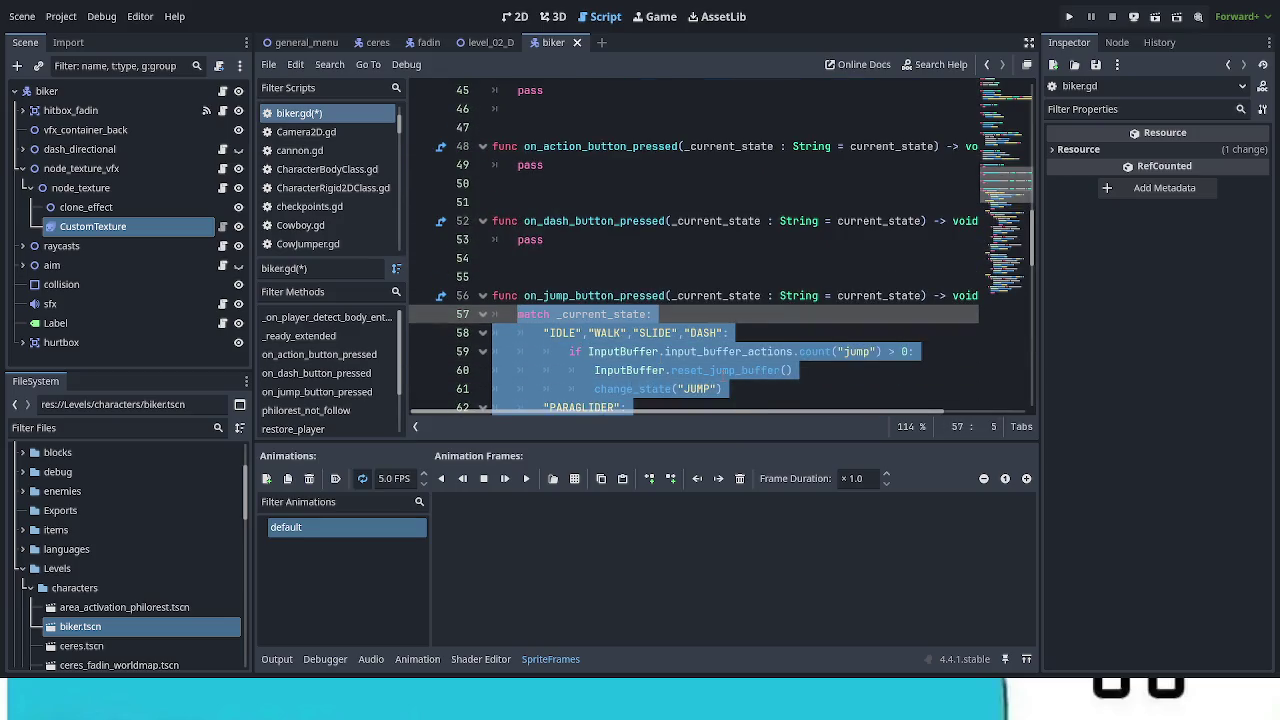
{"action": "type", "text": "pass"}
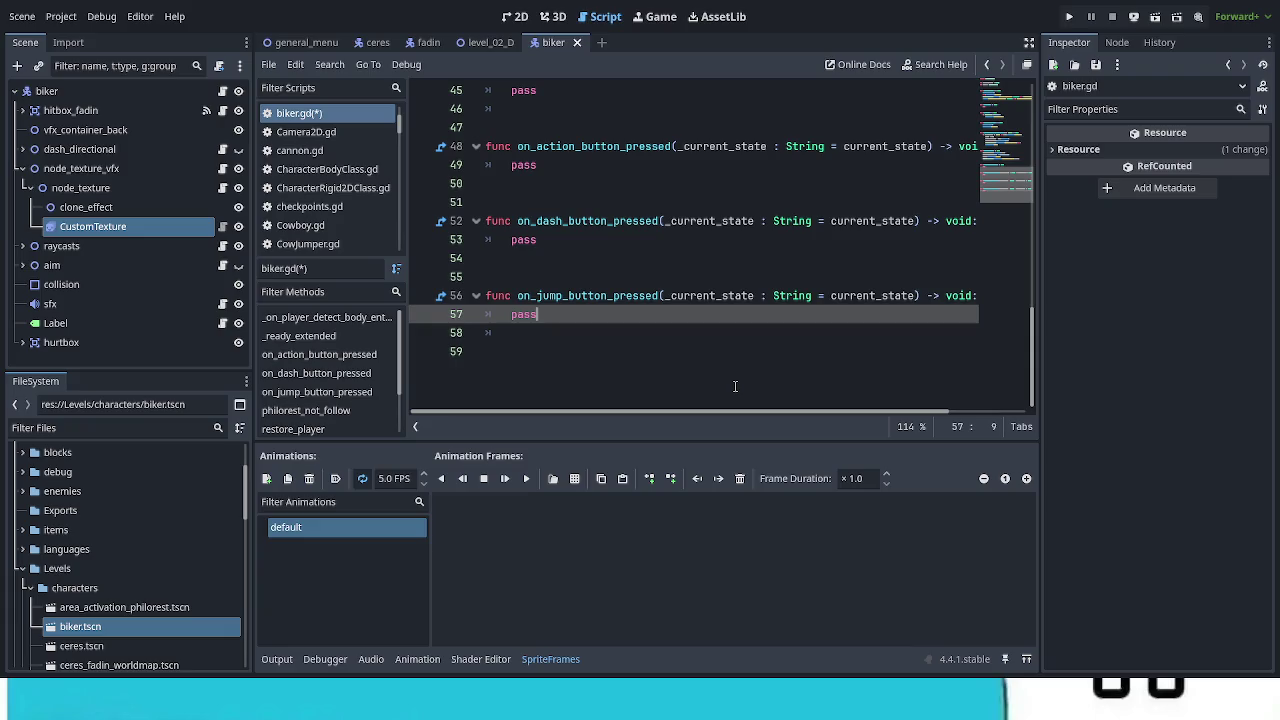
{"action": "left_click", "coordinate": [702, 347]}
{"action": "scroll", "coordinate": [699, 344], "scroll_direction": "up", "scroll_amount": 3}
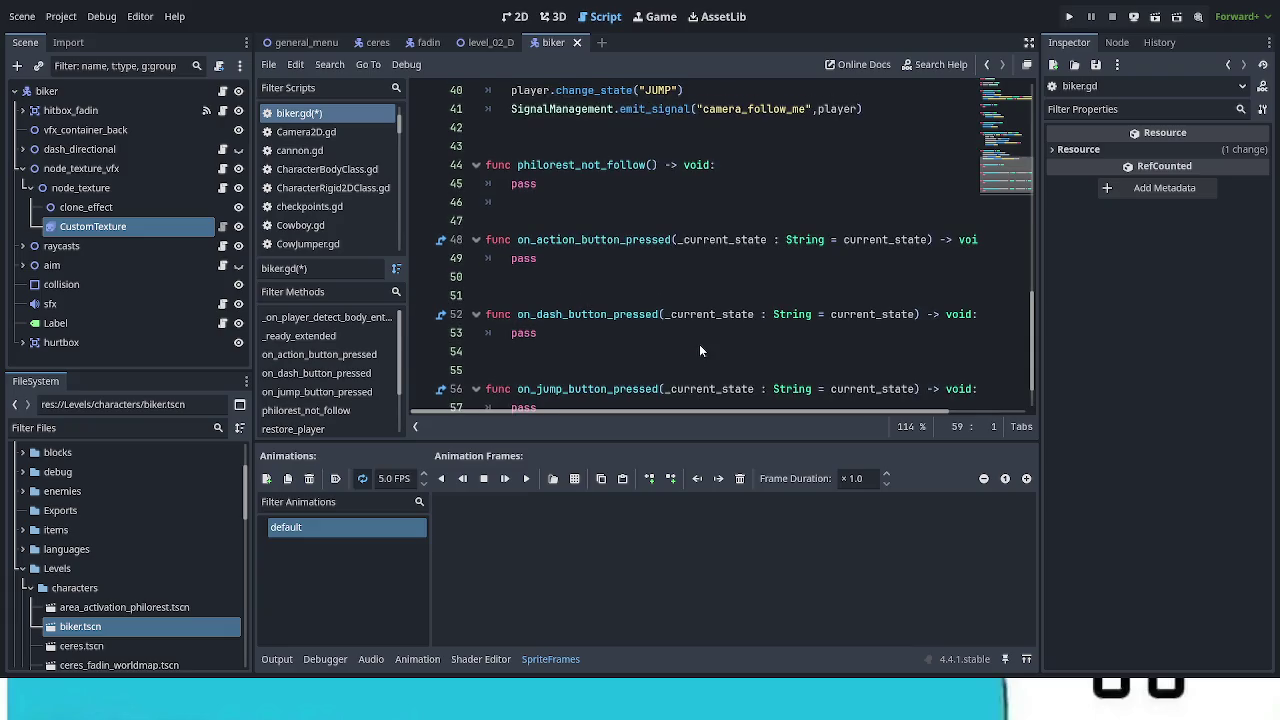
{"action": "scroll", "coordinate": [661, 320], "scroll_direction": "up", "scroll_amount": 1}
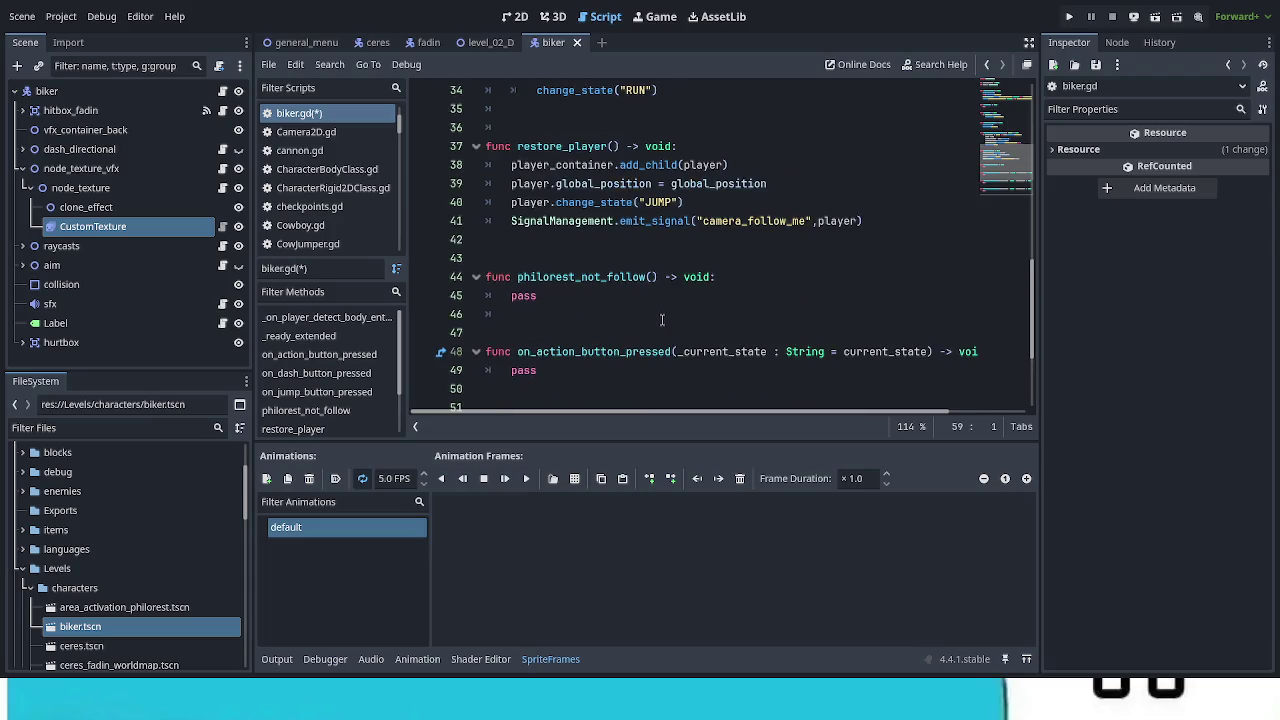
{"action": "scroll", "coordinate": [661, 320], "scroll_direction": "down", "scroll_amount": 3}
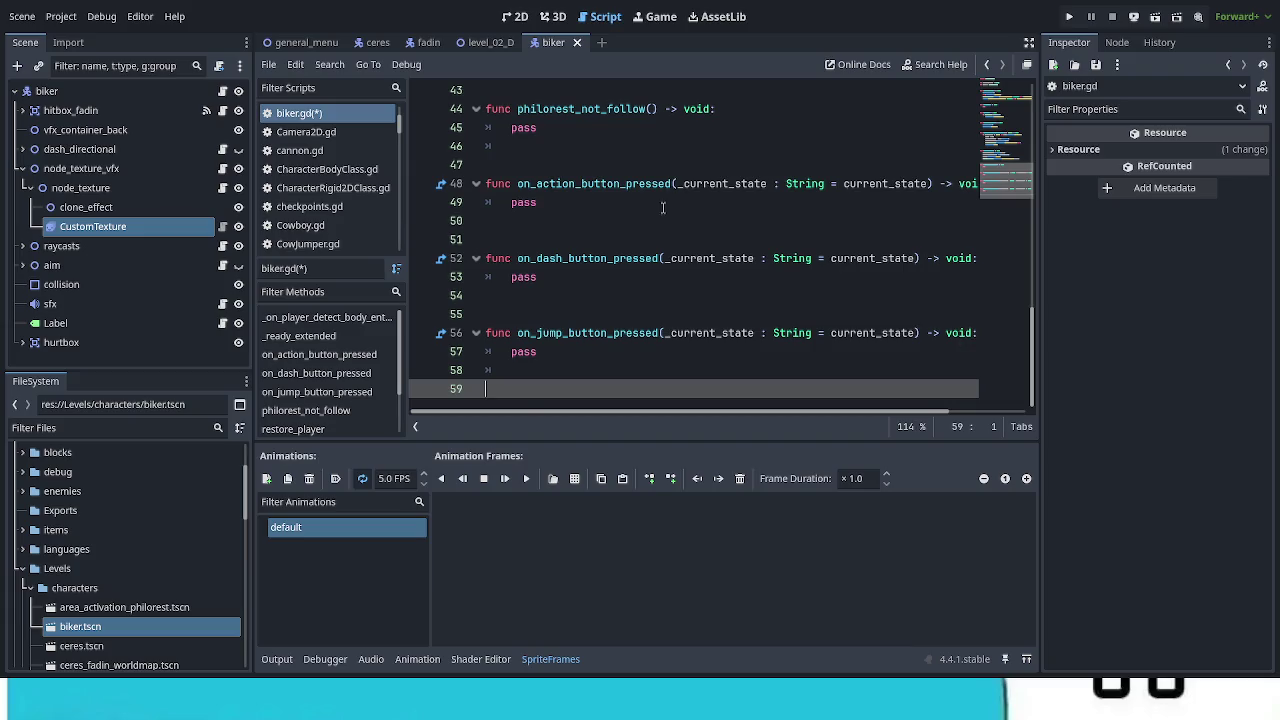
{"action": "scroll", "coordinate": [655, 200], "scroll_direction": "up", "scroll_amount": 15}
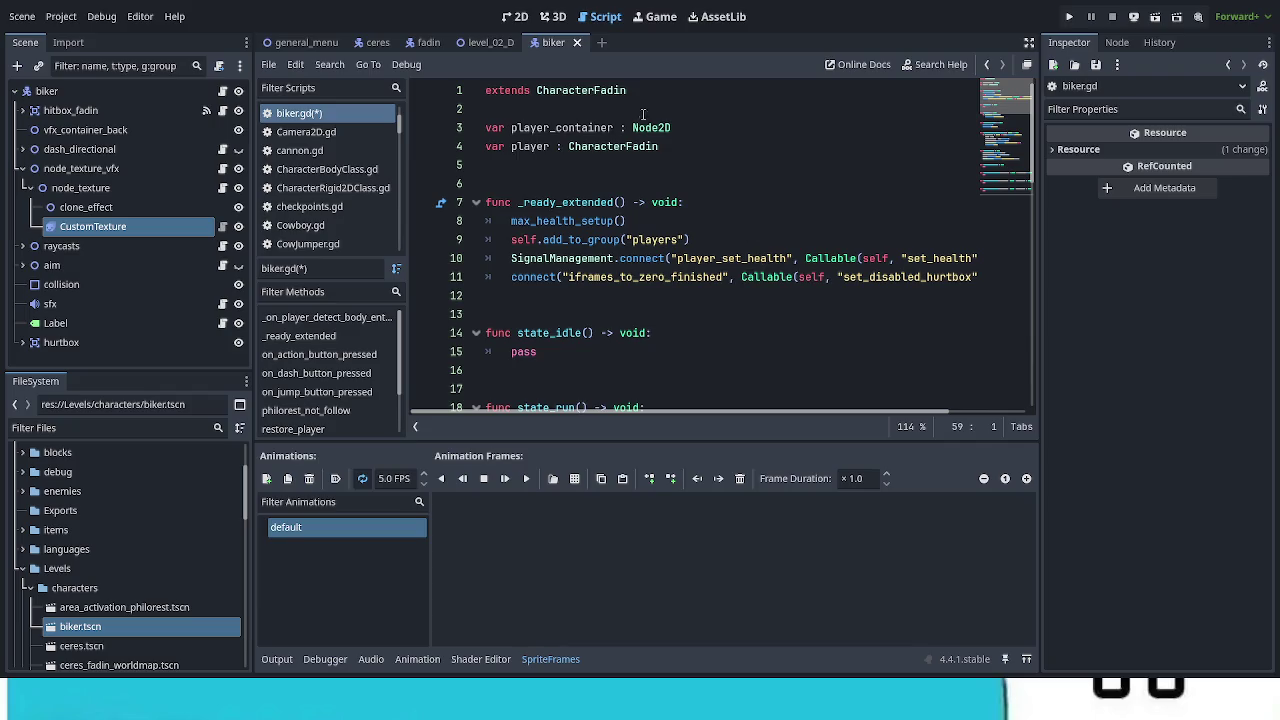
{"action": "left_click", "coordinate": [588, 90], "text": "ctrl"}
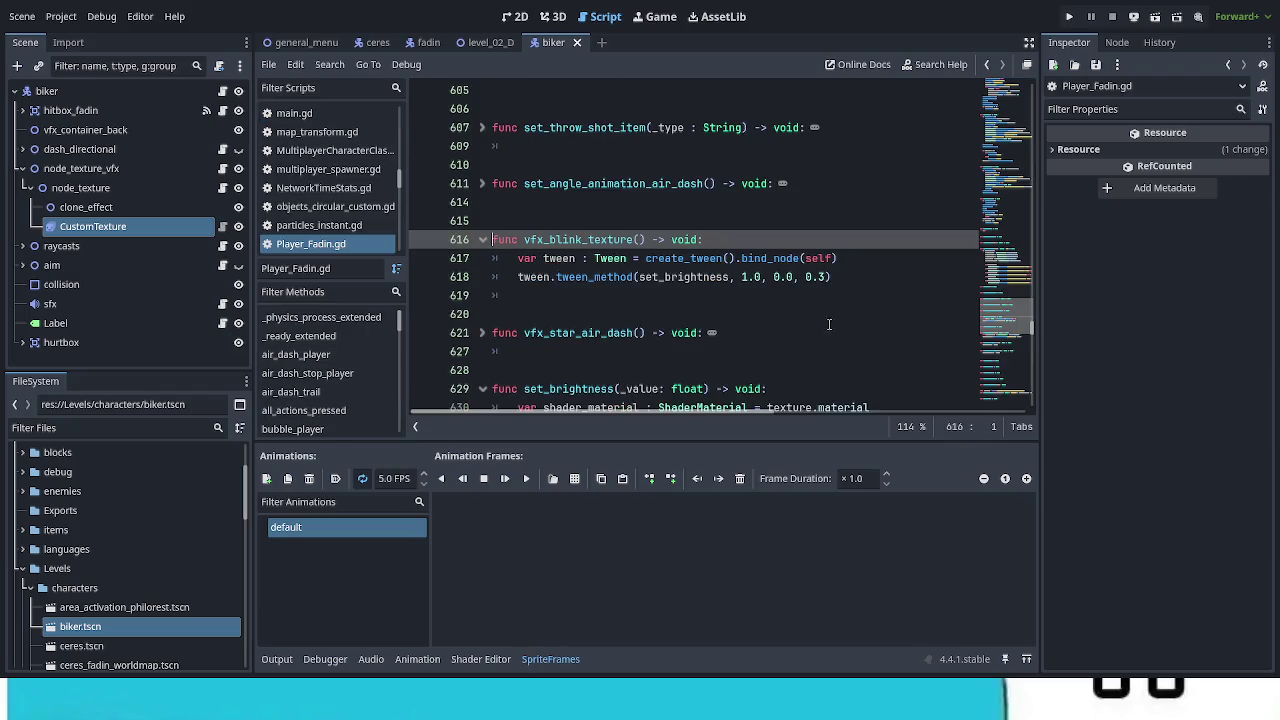
Step: Copy the five handler calls from all_actions_pressed and paste them at biker.gd line 59
{"action": "scroll", "coordinate": [815, 328], "scroll_direction": "down", "scroll_amount": 5}
{"action": "scroll", "coordinate": [805, 326], "scroll_direction": "down", "scroll_amount": 6}
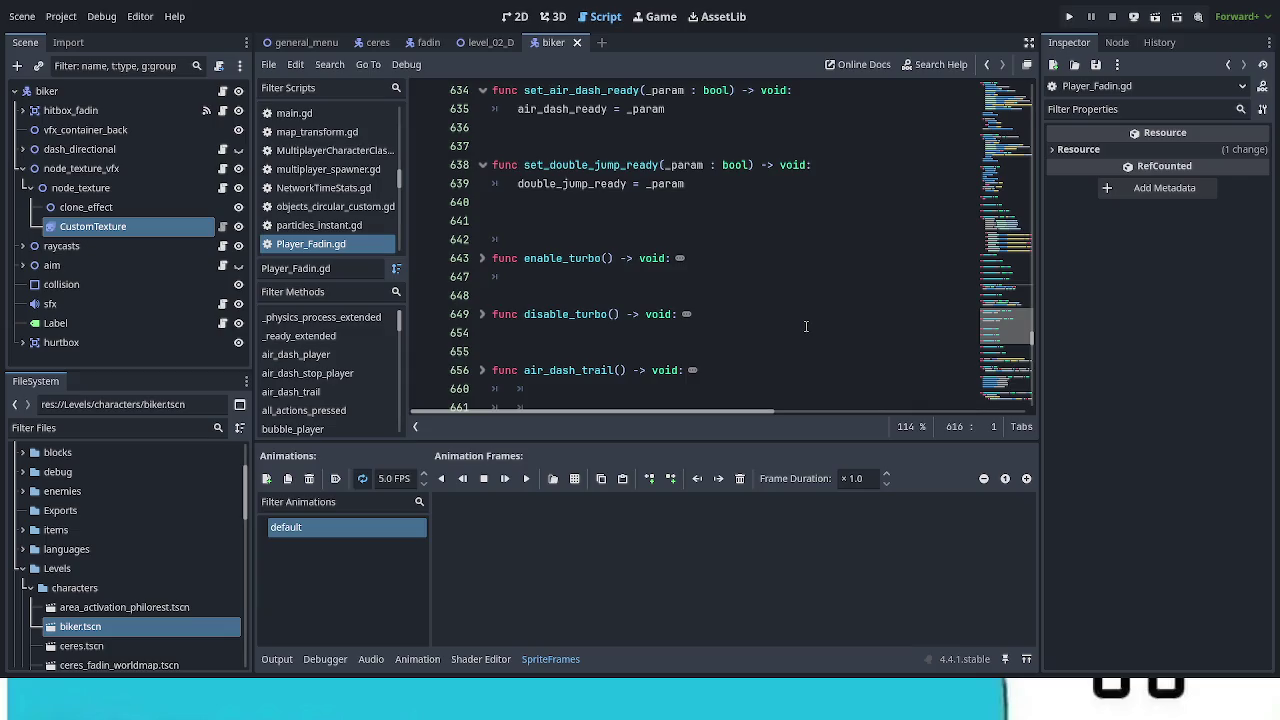
{"action": "scroll", "coordinate": [804, 327], "scroll_direction": "down", "scroll_amount": 2}
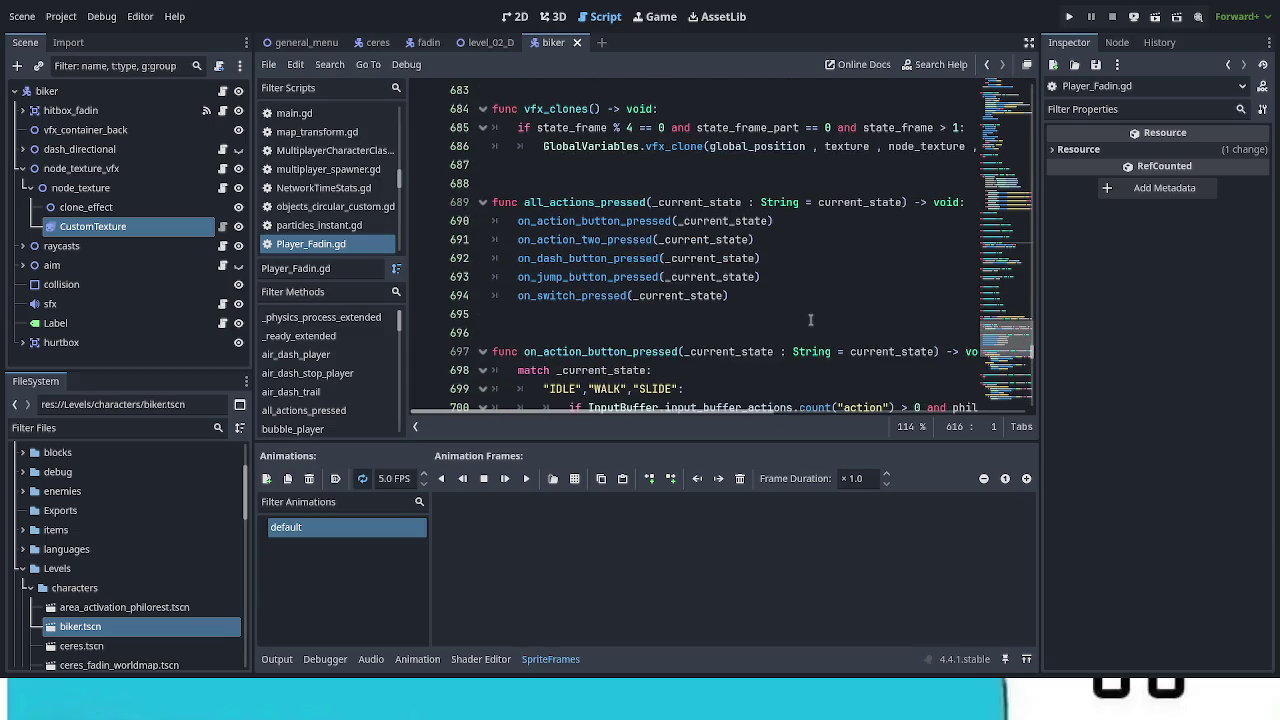
{"action": "mouse_move", "coordinate": [729, 296]}
{"action": "left_mouse_down"}
{"action": "mouse_move", "coordinate": [515, 240]}
{"action": "mouse_move", "coordinate": [516, 220]}
{"action": "left_mouse_up"}
{"action": "key", "text": "ctrl+c"}
{"action": "left_click", "coordinate": [222, 91]}
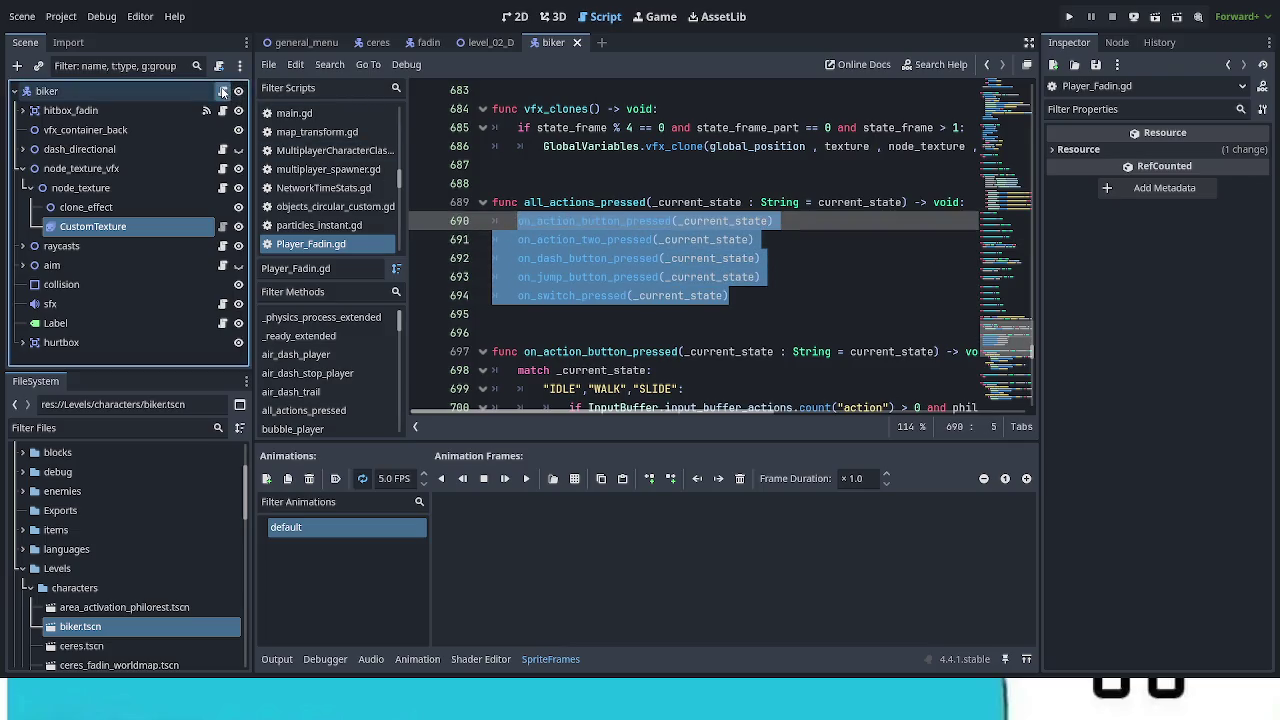
{"action": "scroll", "coordinate": [590, 318], "scroll_direction": "down", "scroll_amount": 10}
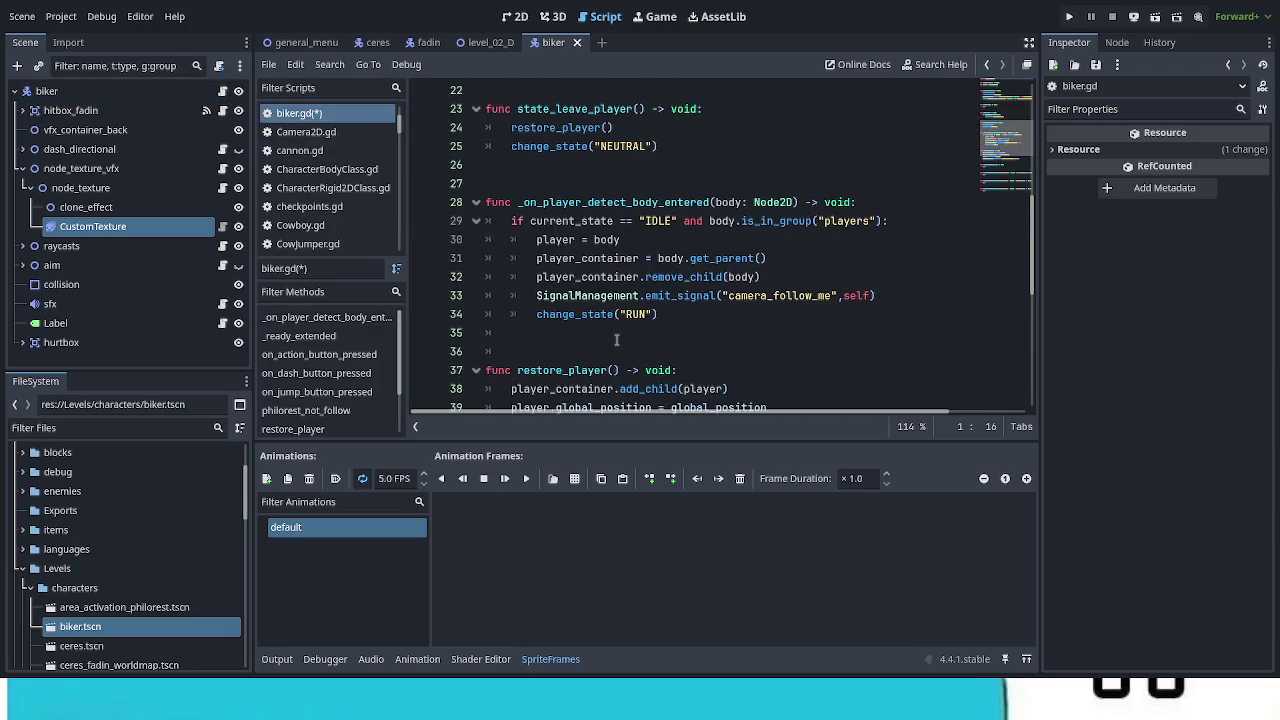
{"action": "scroll", "coordinate": [617, 345], "scroll_direction": "down", "scroll_amount": 4}
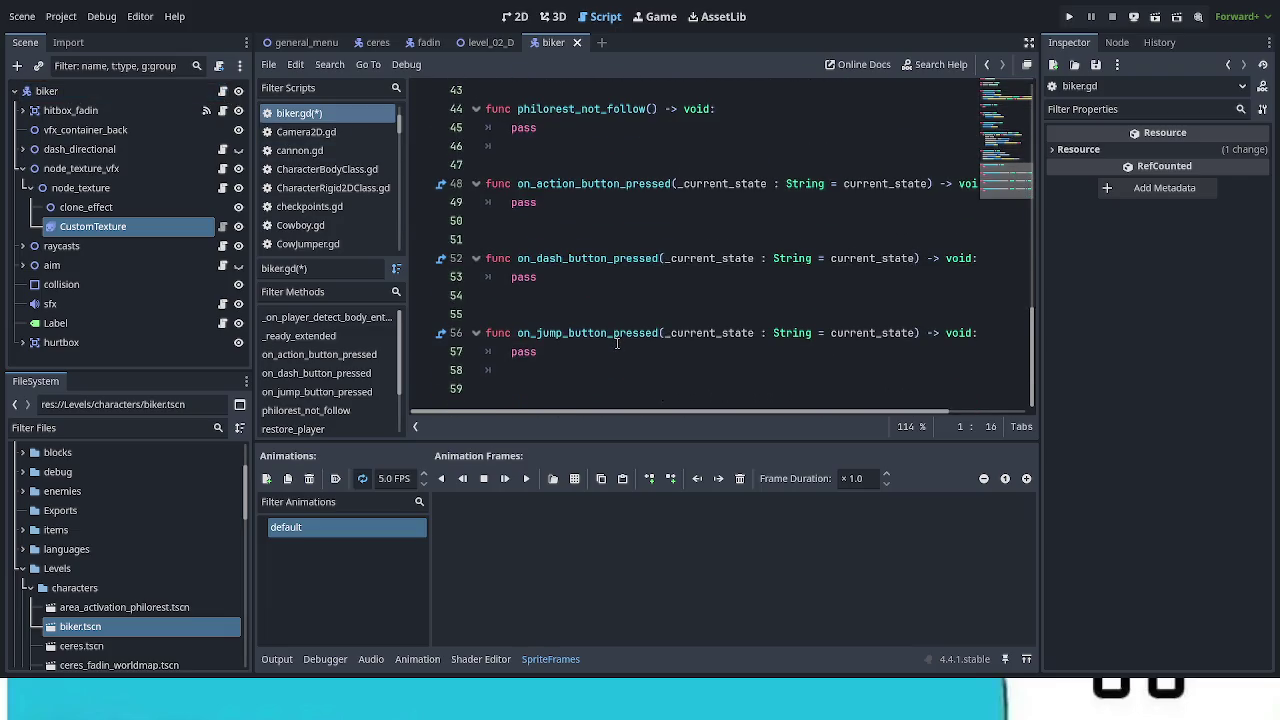
{"action": "left_click", "coordinate": [518, 386]}
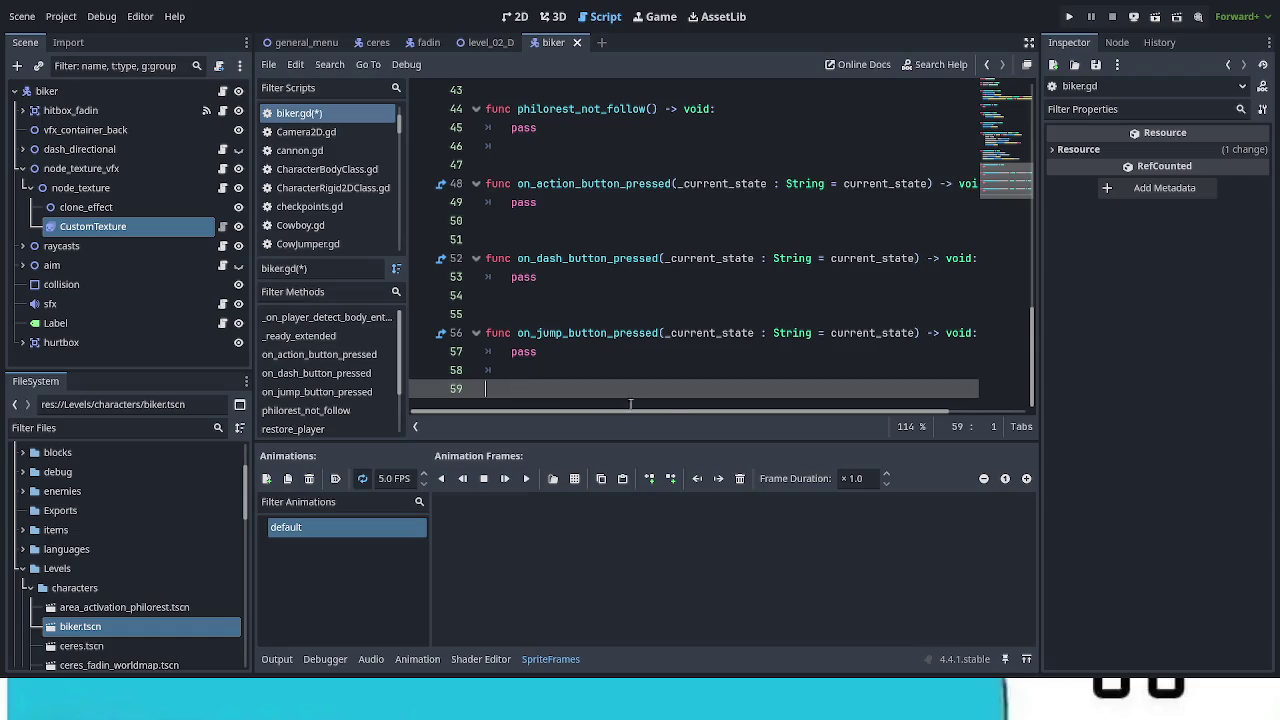
{"action": "key", "text": "ctrl+v"}
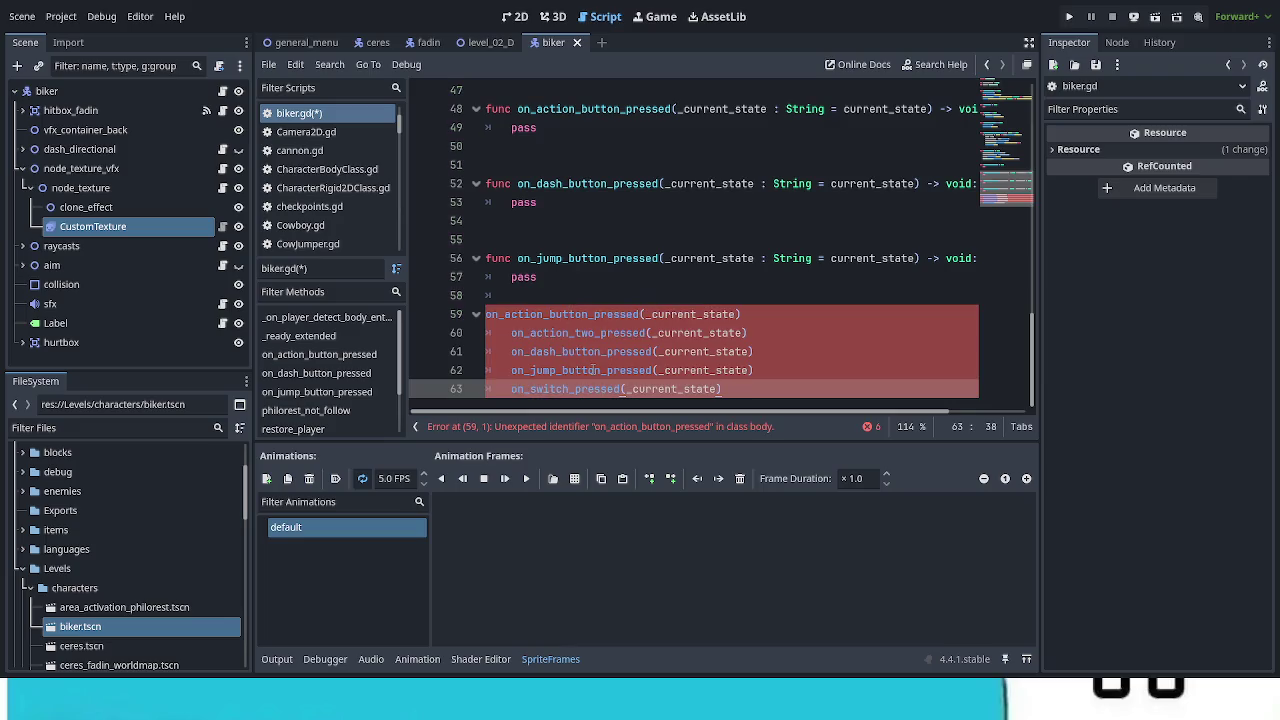
Step: Delete the pasted on_action_button_pressed call line
{"action": "scroll", "coordinate": [593, 370], "scroll_direction": "up", "scroll_amount": 1}
{"action": "scroll", "coordinate": [593, 366], "scroll_direction": "up", "scroll_amount": 1}
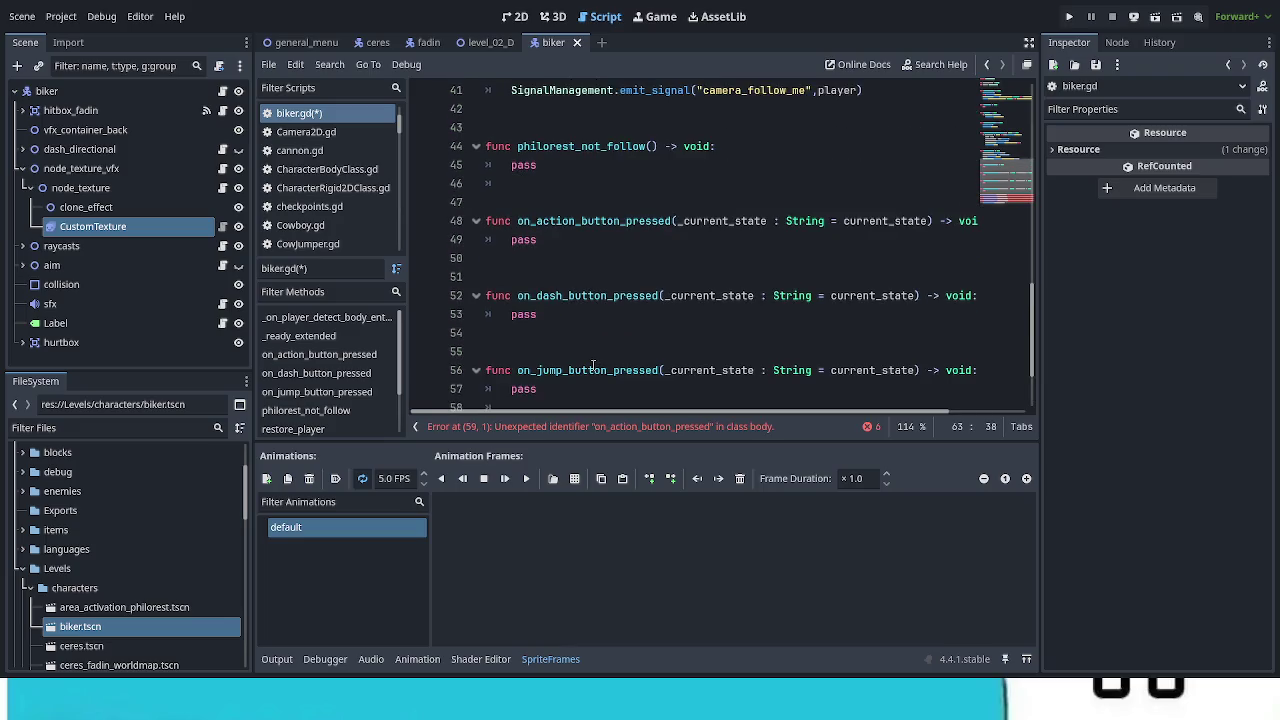
{"action": "scroll", "coordinate": [593, 366], "scroll_direction": "down", "scroll_amount": 2}
{"action": "left_click_drag", "start_coordinate": [741, 314], "coordinate": [486, 314]}
{"action": "key", "text": "BackSpace"}
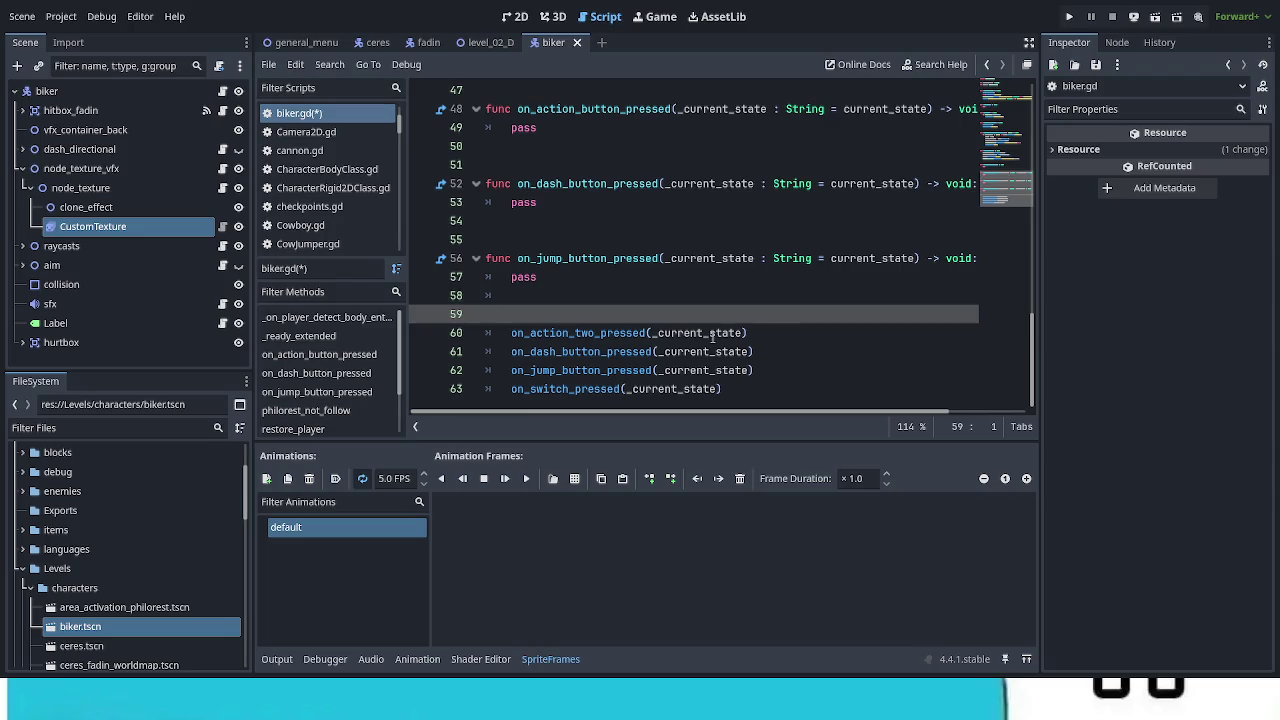
{"action": "left_click", "coordinate": [489, 333]}
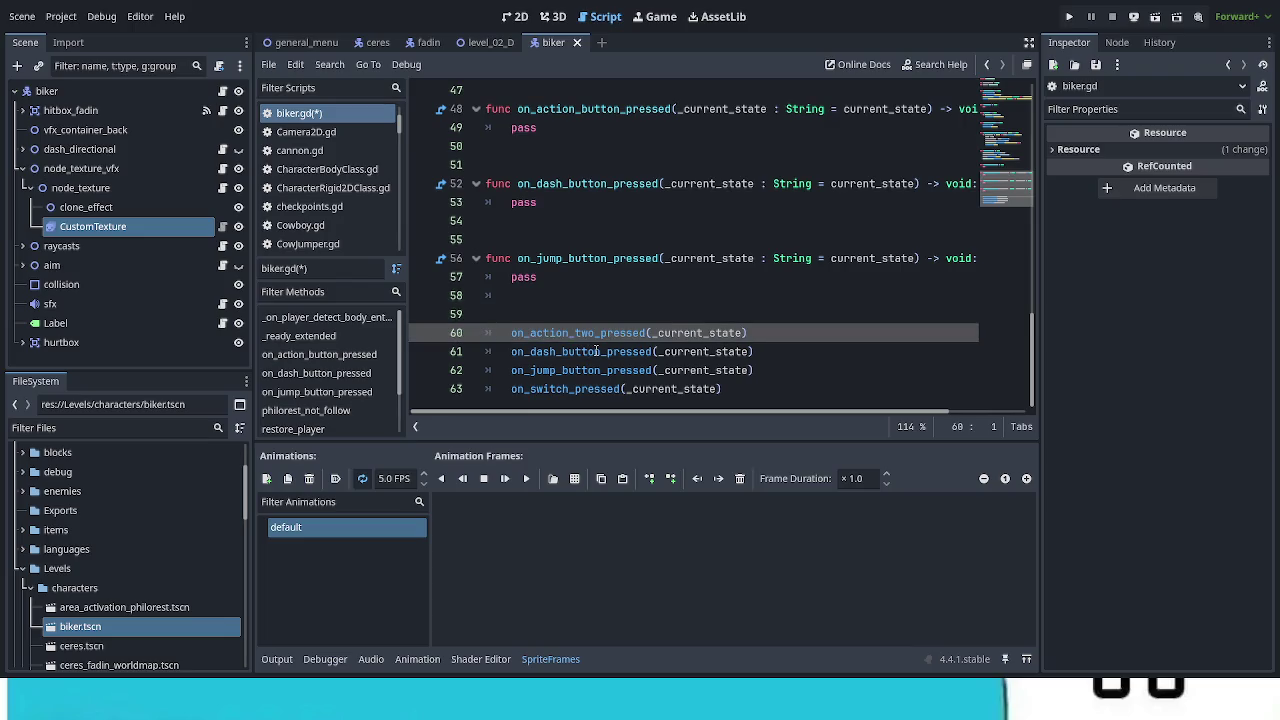
Step: Rewrite line 60 as func on_action_two_pressed() -> void: with pass, then check the parent's version
{"action": "type", "text": "func"}
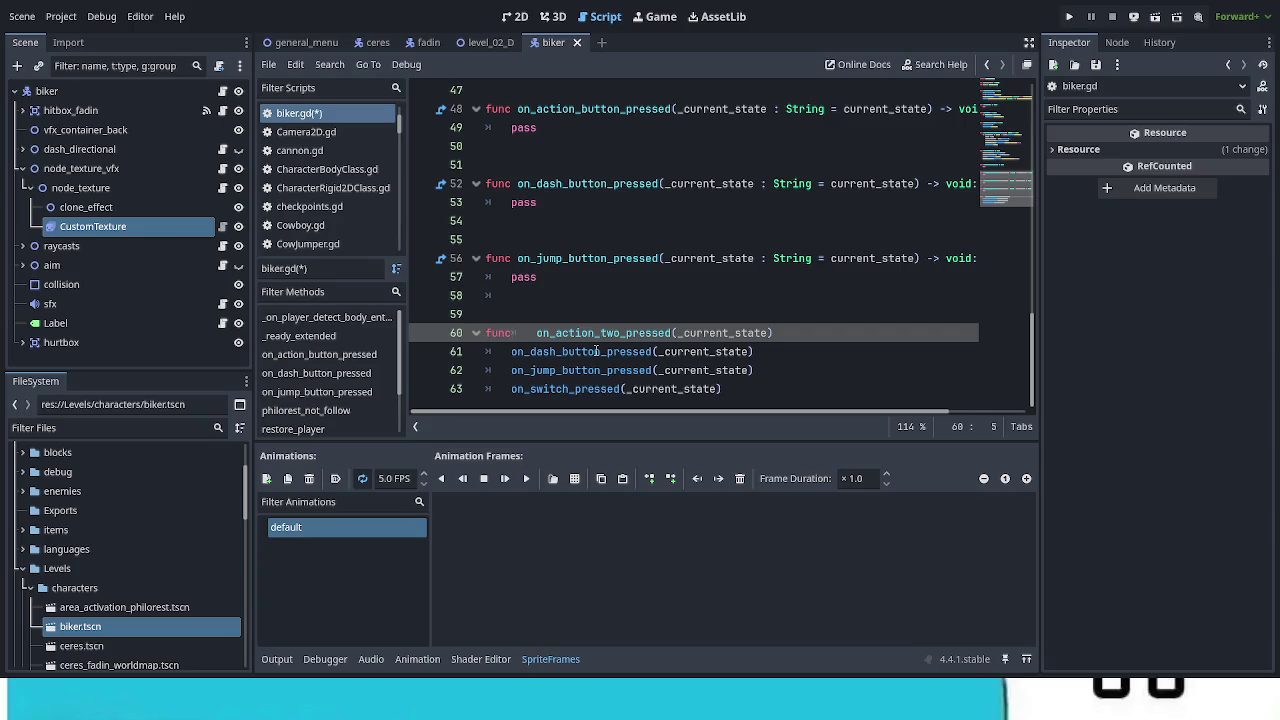
{"action": "key", "text": "Delete"}
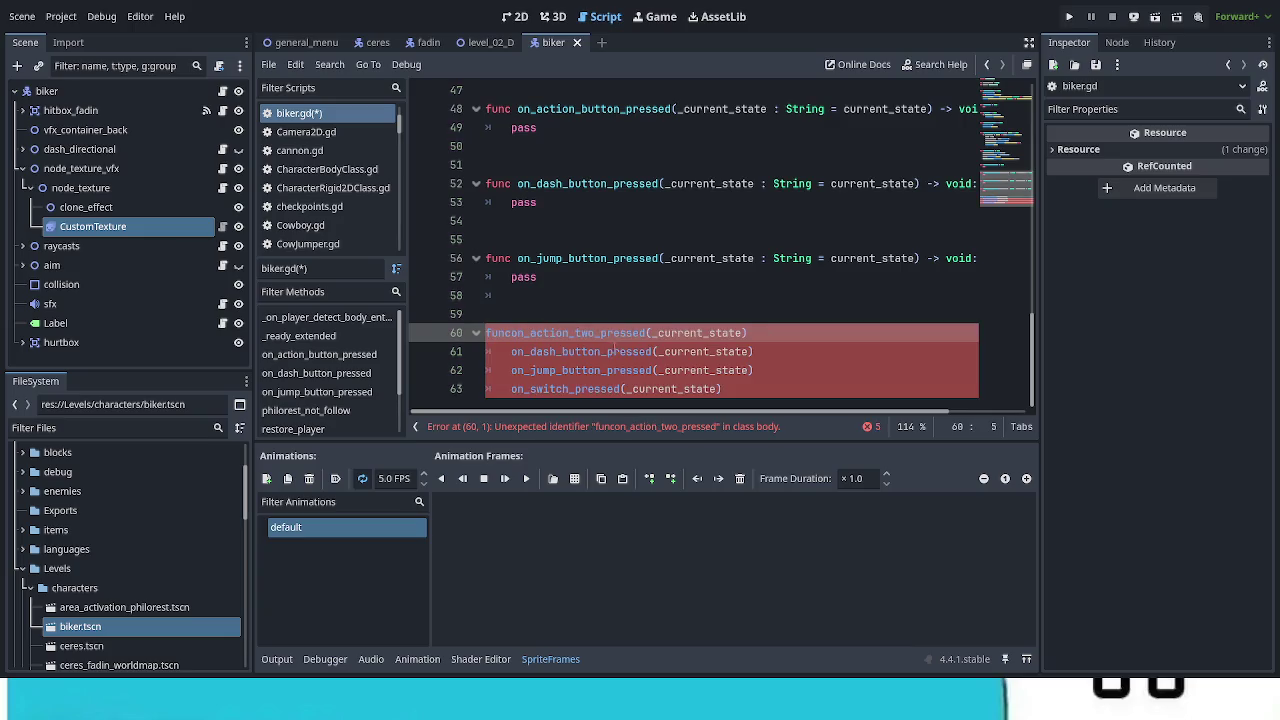
{"action": "left_click_drag", "start_coordinate": [750, 333], "coordinate": [652, 333]}
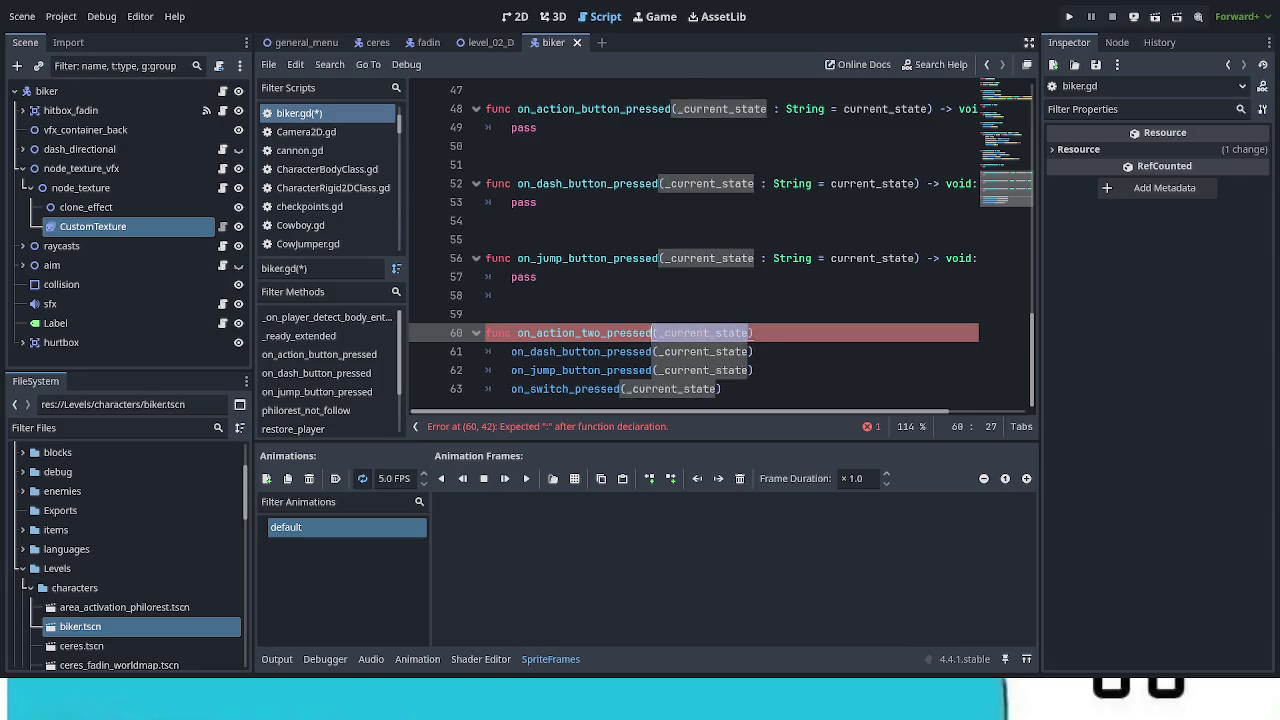
{"action": "type", "text": "()"}
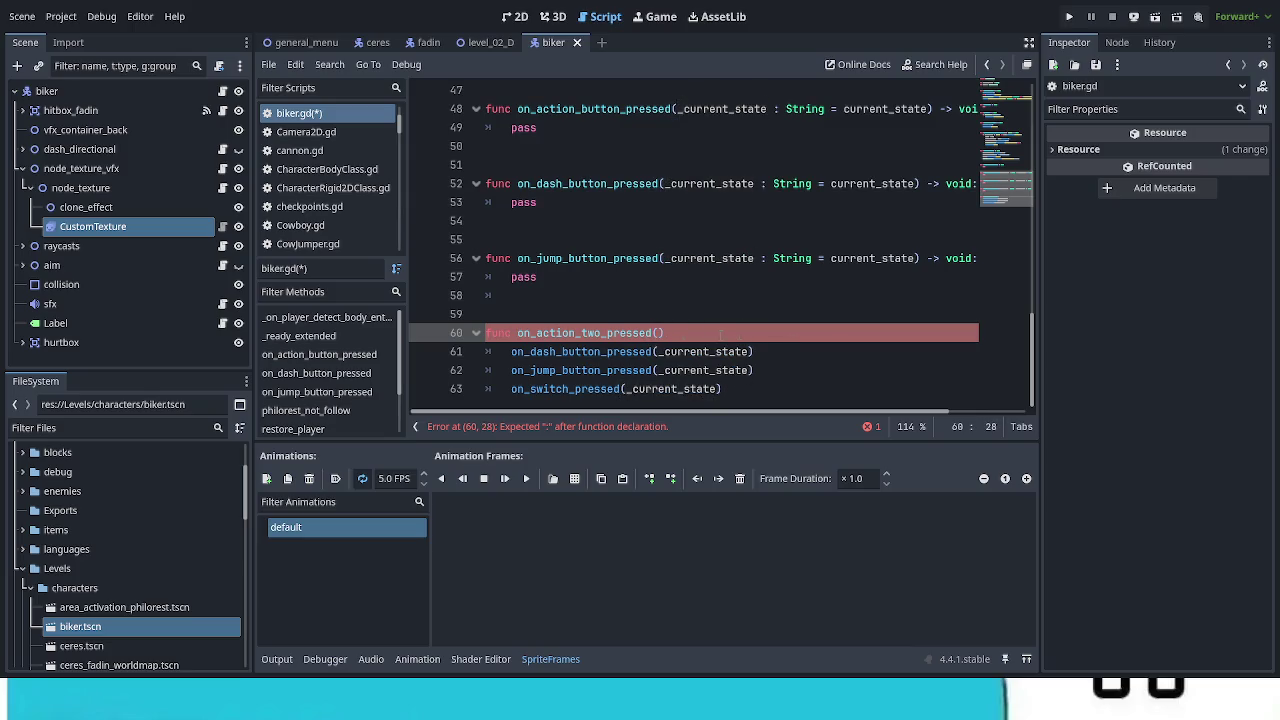
{"action": "type", "text": " -> "}
{"action": "type", "text": "void:"}
{"action": "key", "text": "Return"}
{"action": "type", "text": "pass"}
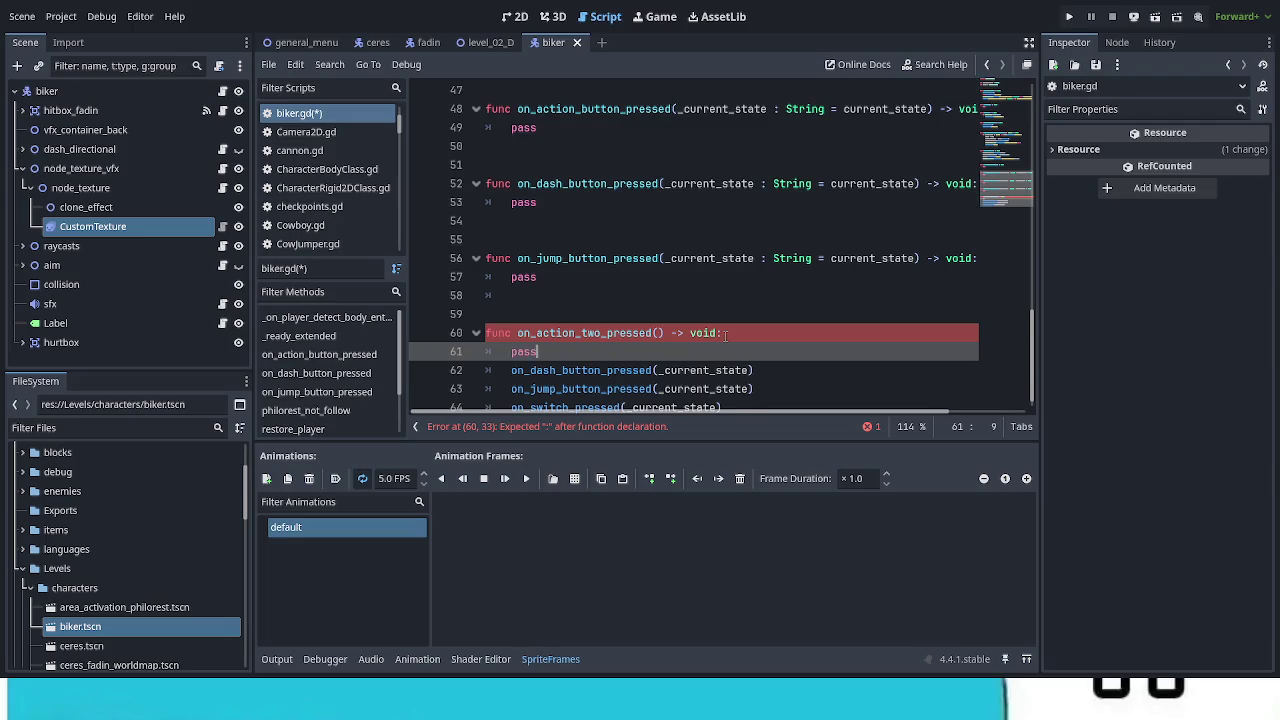
{"action": "key", "text": "Return"}
{"action": "scroll", "coordinate": [722, 319], "scroll_direction": "down", "scroll_amount": 1}
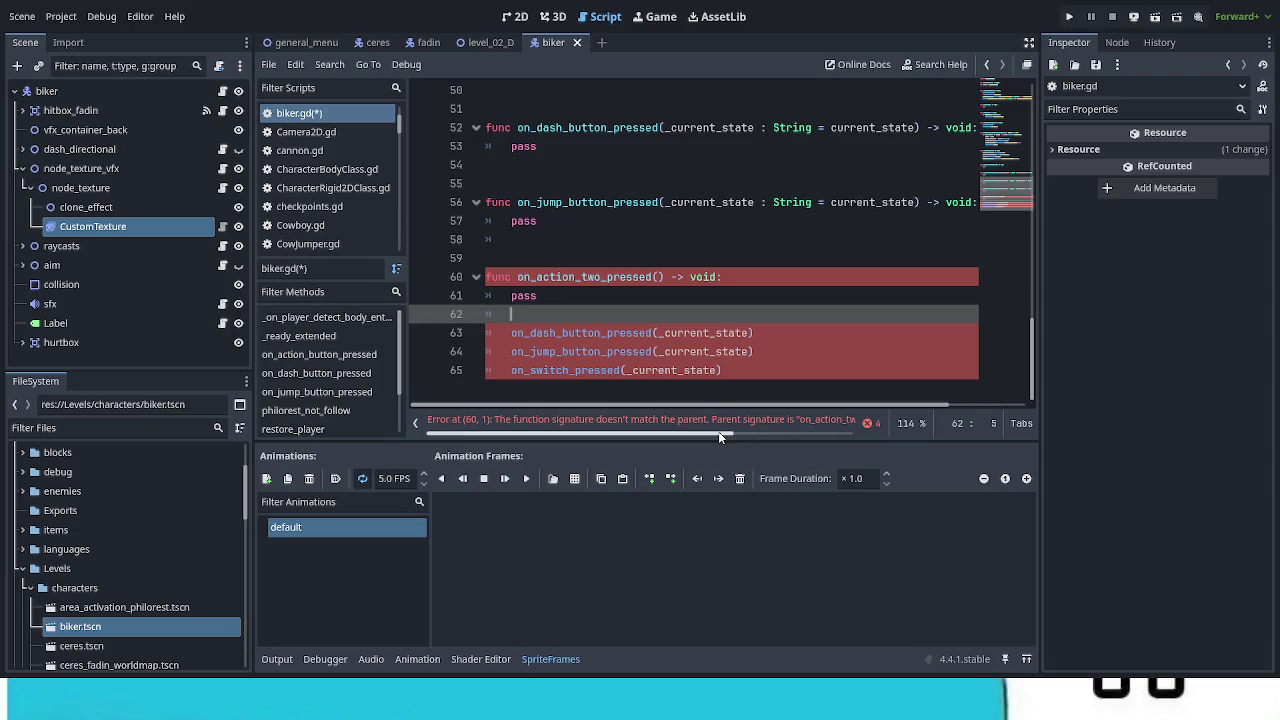
{"action": "left_click", "coordinate": [597, 283], "text": "ctrl"}
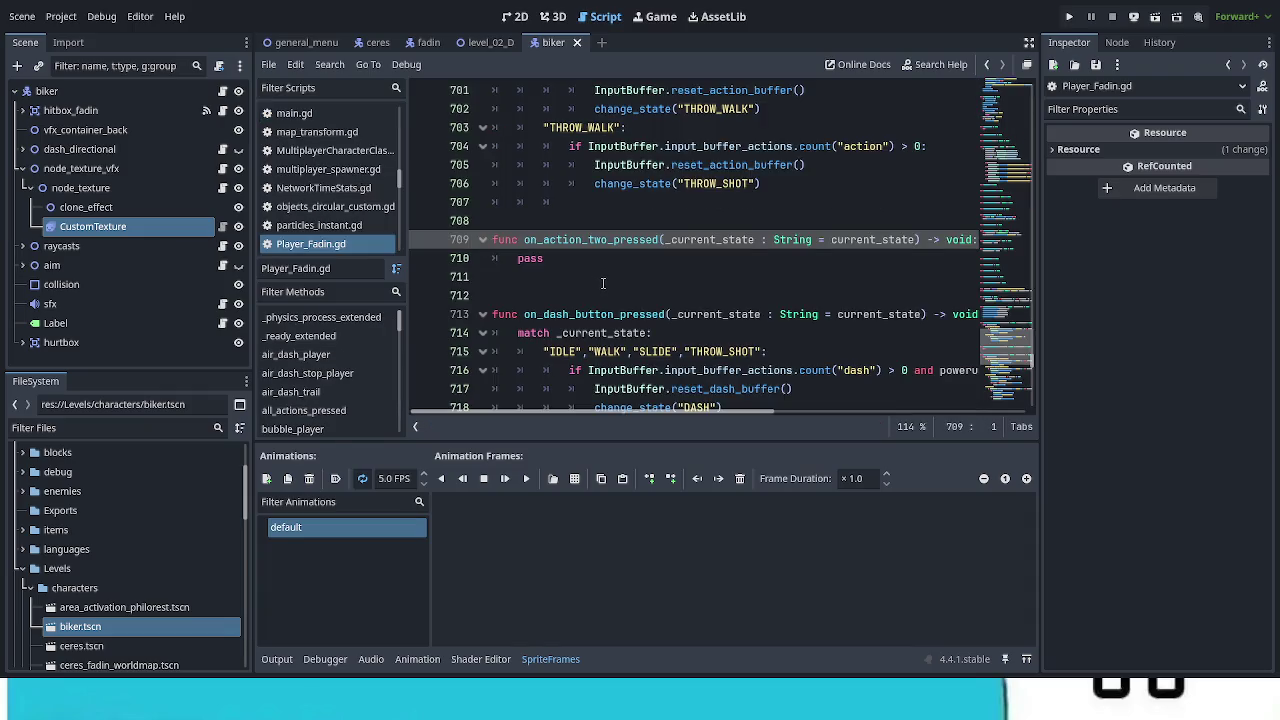
Step: Replace biker.gd's on_action_two_pressed with the parent's signature taking a _current_state parameter
{"action": "left_click", "coordinate": [548, 258]}
{"action": "left_click", "coordinate": [497, 240], "text": "shift"}
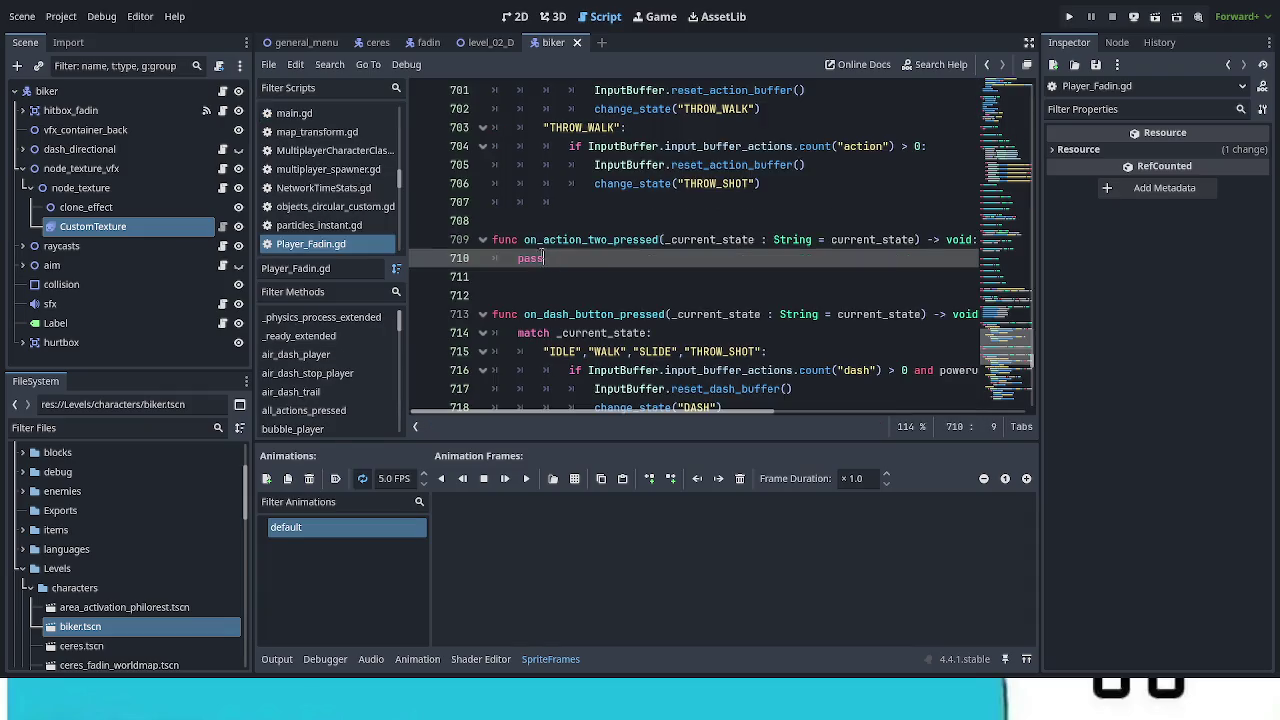
{"action": "left_click", "coordinate": [493, 240], "text": "shift"}
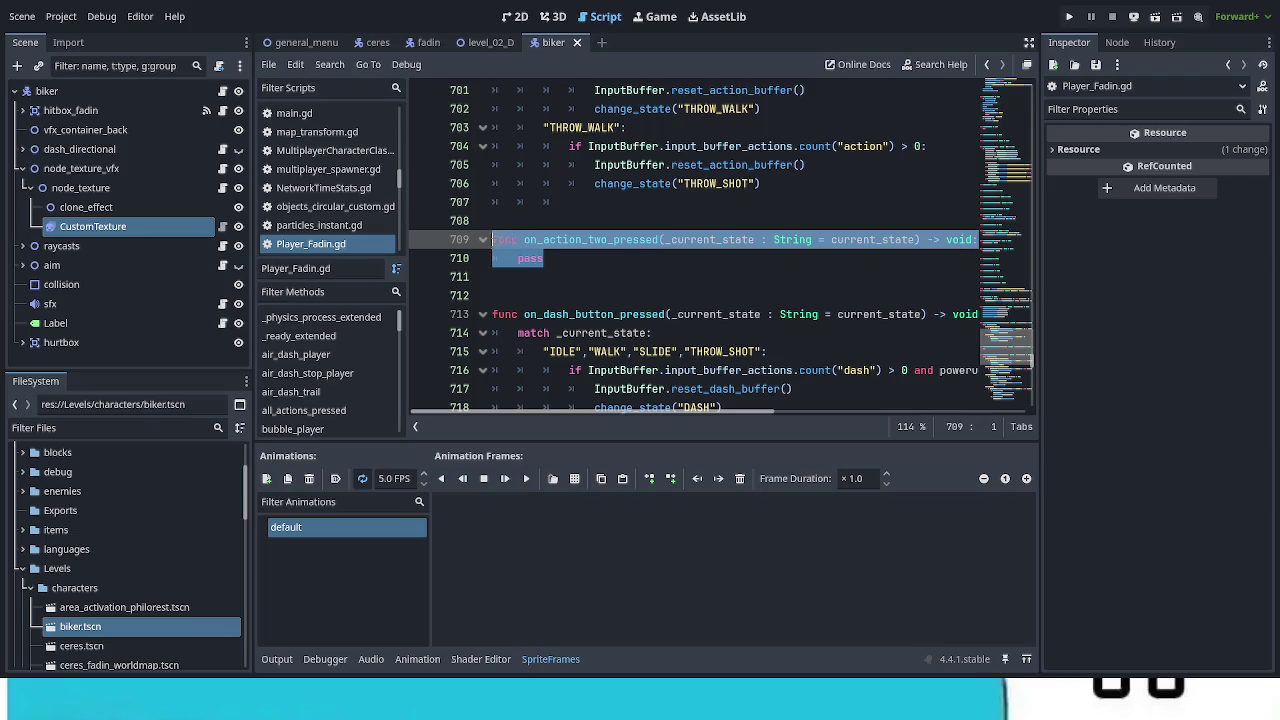
{"action": "left_click", "coordinate": [222, 91]}
{"action": "left_click_drag", "start_coordinate": [560, 298], "coordinate": [505, 277]}
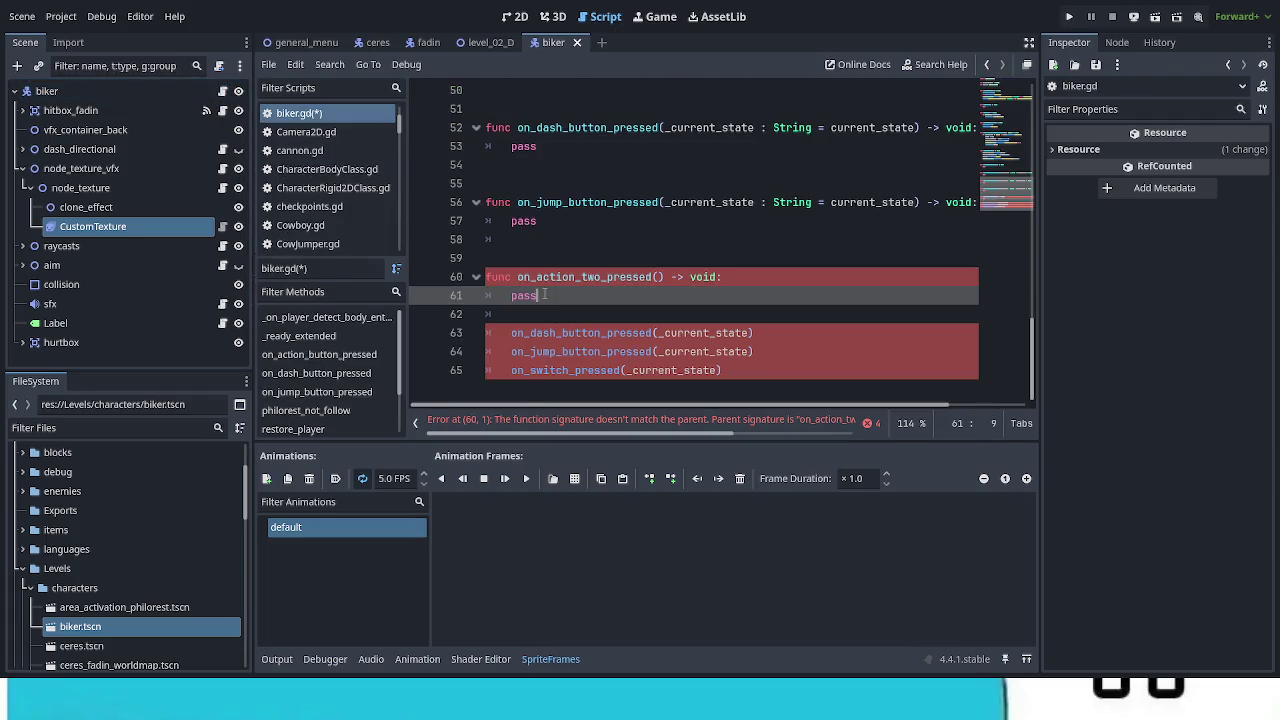
{"action": "type", "text": "func on_action_two_pressed(_current_state : String = current_state) -> void: \tpass"}
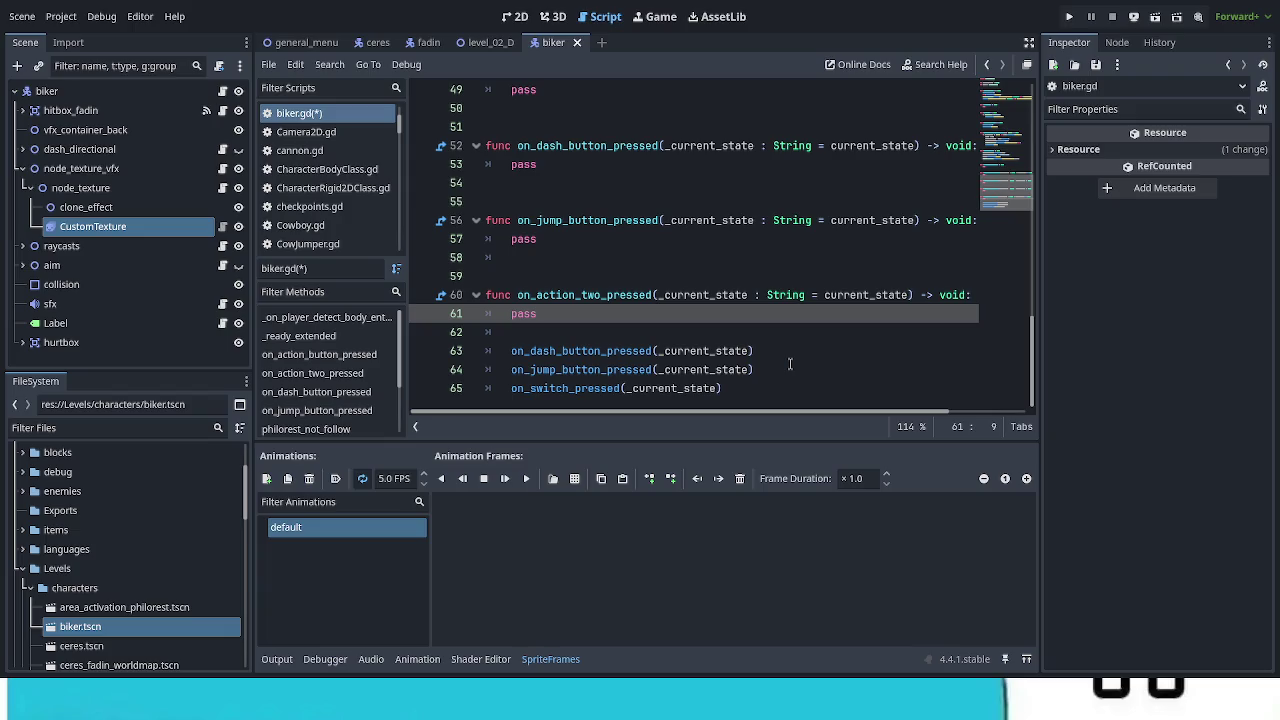
Step: Check the _current_state : String declaration in the parent CharacterFadin script against biker.gd
{"action": "scroll", "coordinate": [790, 364], "scroll_direction": "up", "scroll_amount": 14}
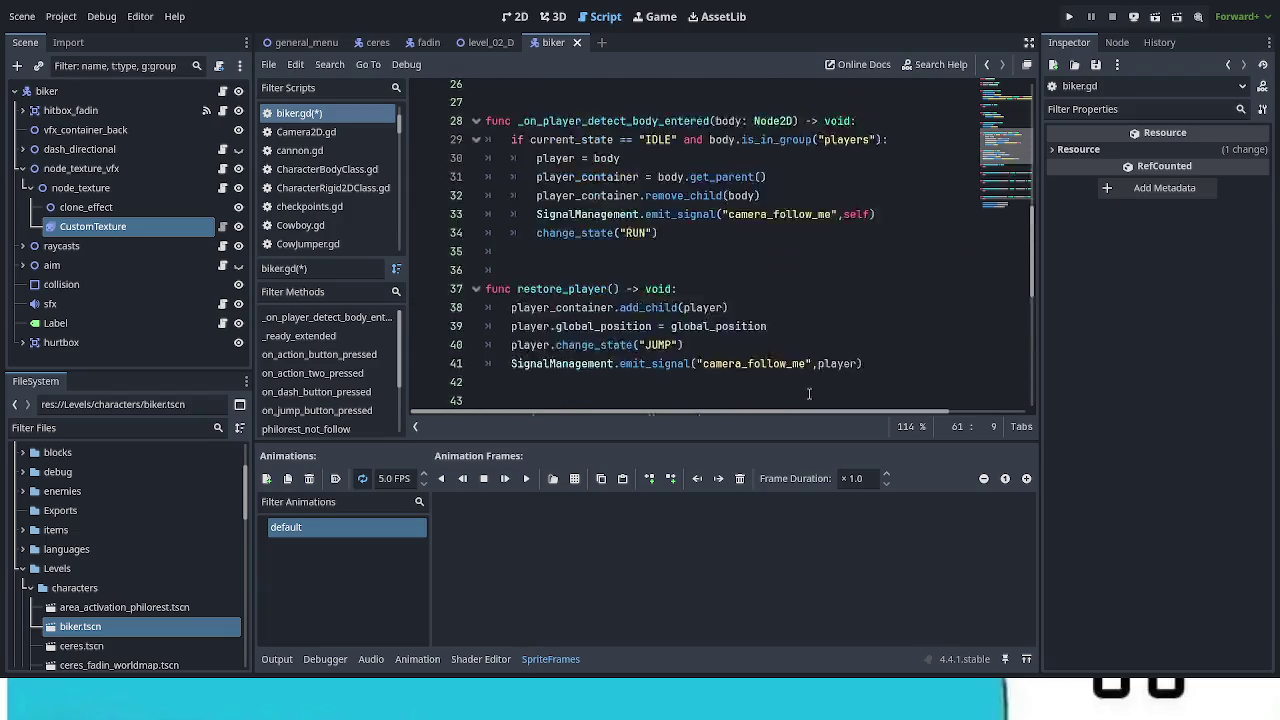
{"action": "scroll", "coordinate": [817, 395], "scroll_direction": "up", "scroll_amount": 2}
{"action": "left_click", "coordinate": [596, 92]}
{"action": "left_click", "coordinate": [596, 92], "text": "ctrl"}
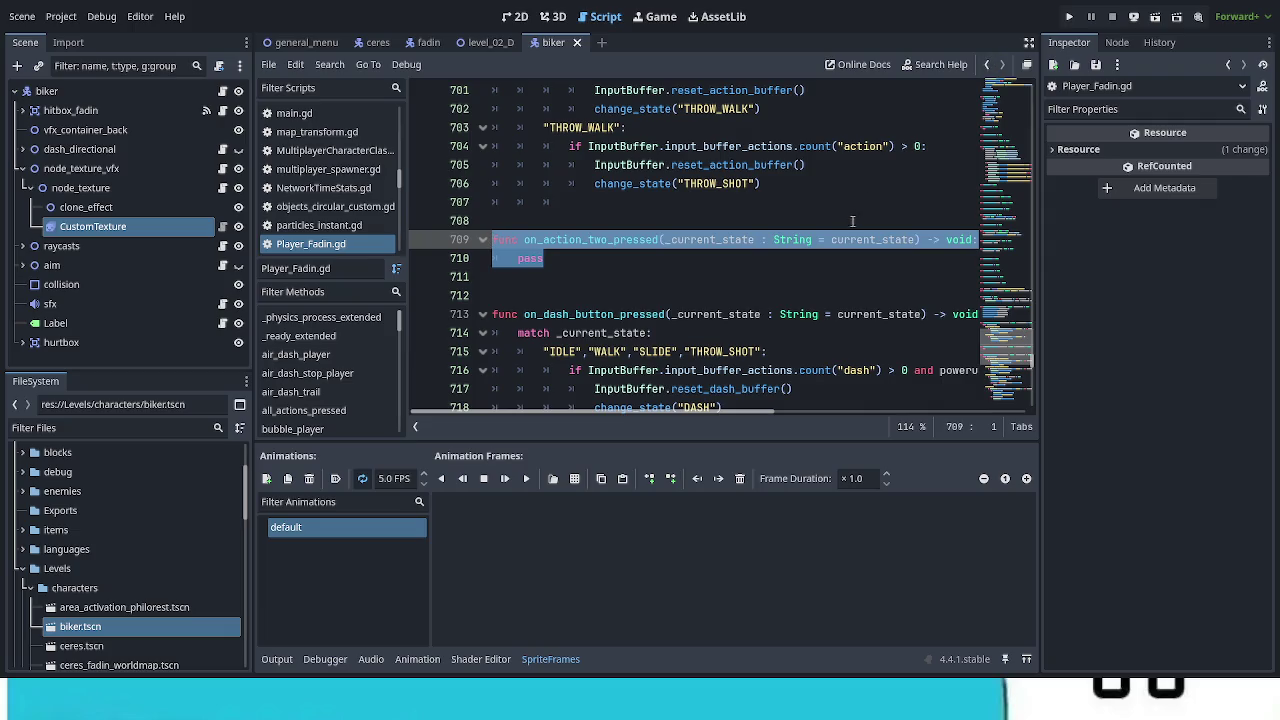
{"action": "left_click", "coordinate": [666, 239]}
{"action": "left_click_drag", "start_coordinate": [666, 239], "coordinate": [916, 240]}
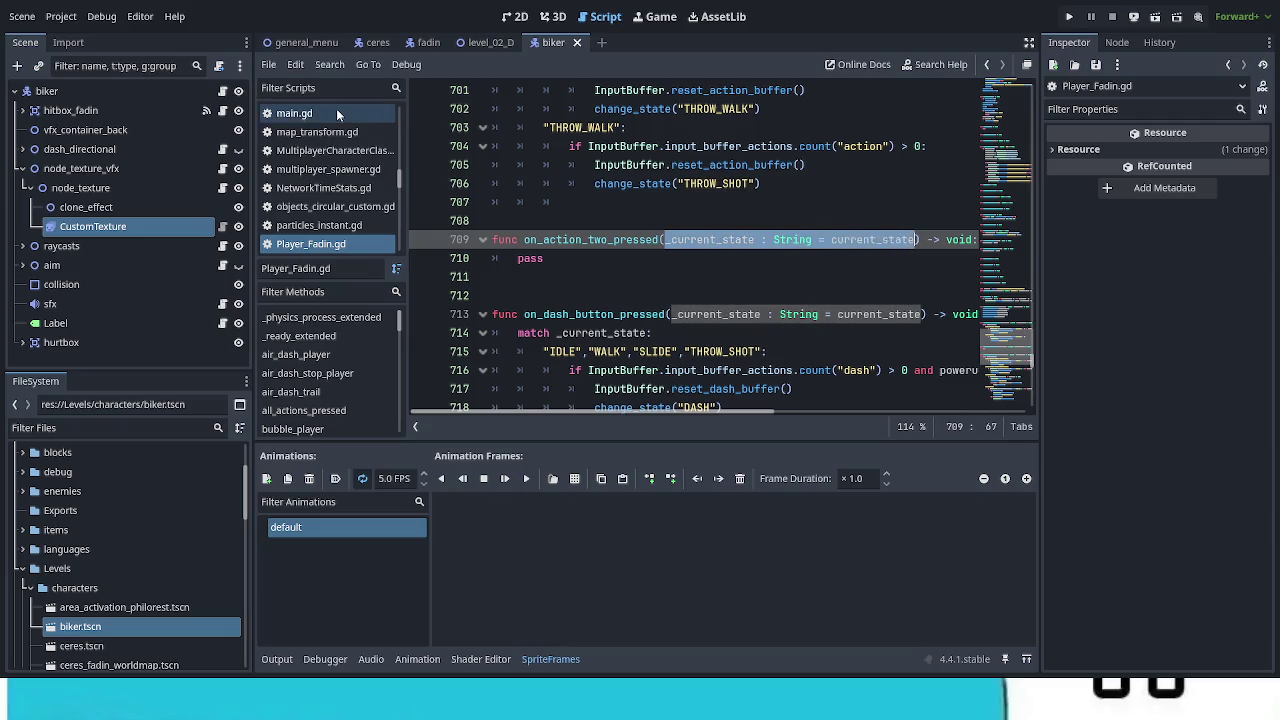
{"action": "left_click", "coordinate": [224, 92]}
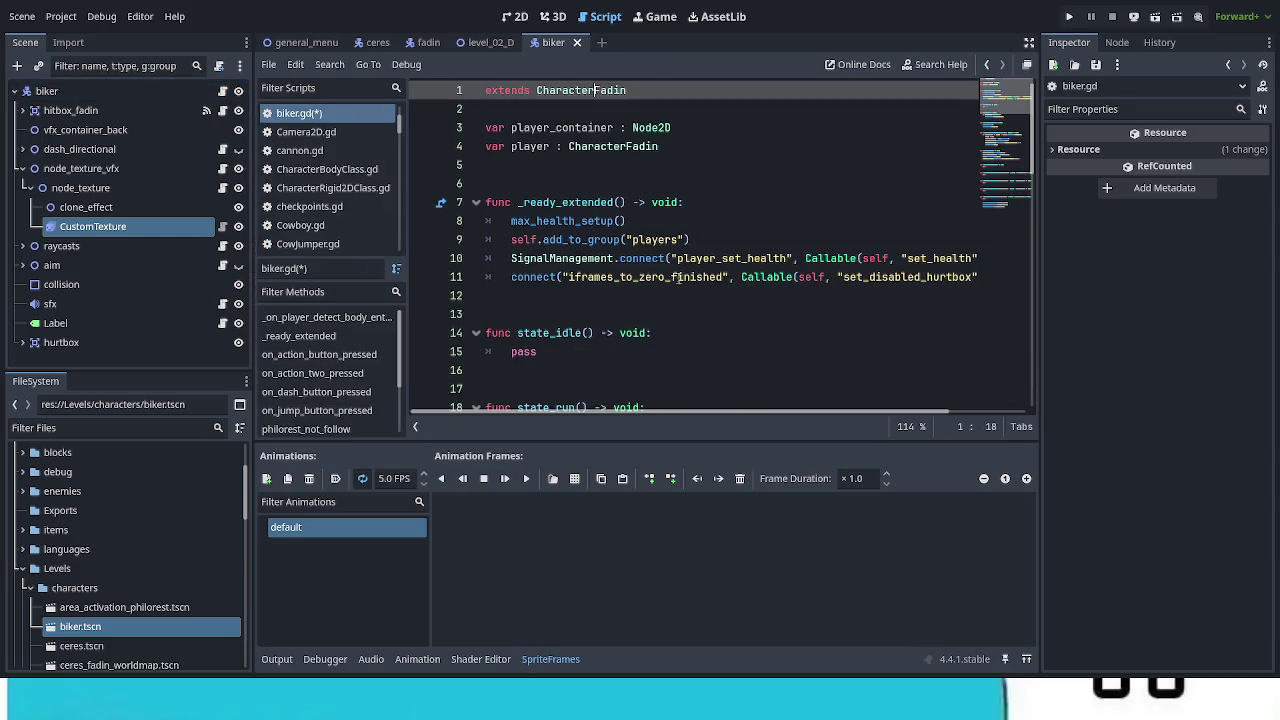
{"action": "scroll", "coordinate": [676, 332], "scroll_direction": "down", "scroll_amount": 10}
{"action": "scroll", "coordinate": [676, 332], "scroll_direction": "down", "scroll_amount": 5}
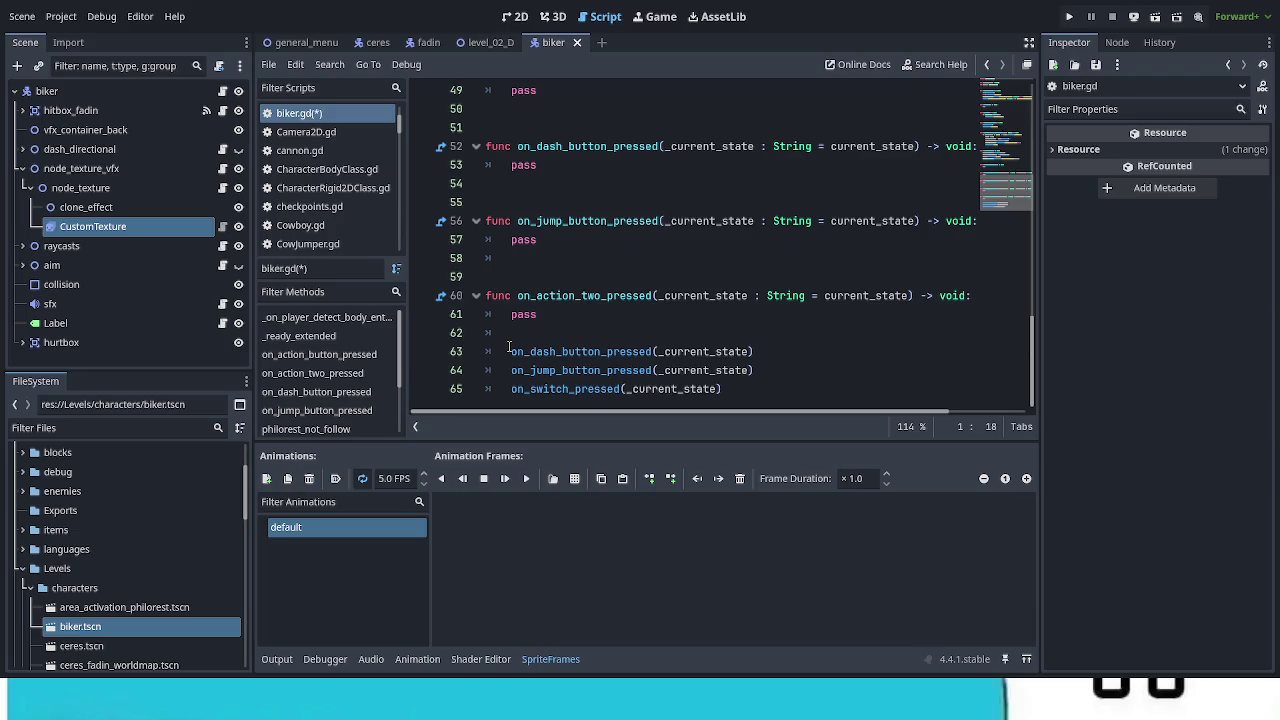
Step: Delete the stray on_dash_button_pressed and on_jump_button_pressed calls at the end of biker.gd
{"action": "left_click", "coordinate": [734, 351]}
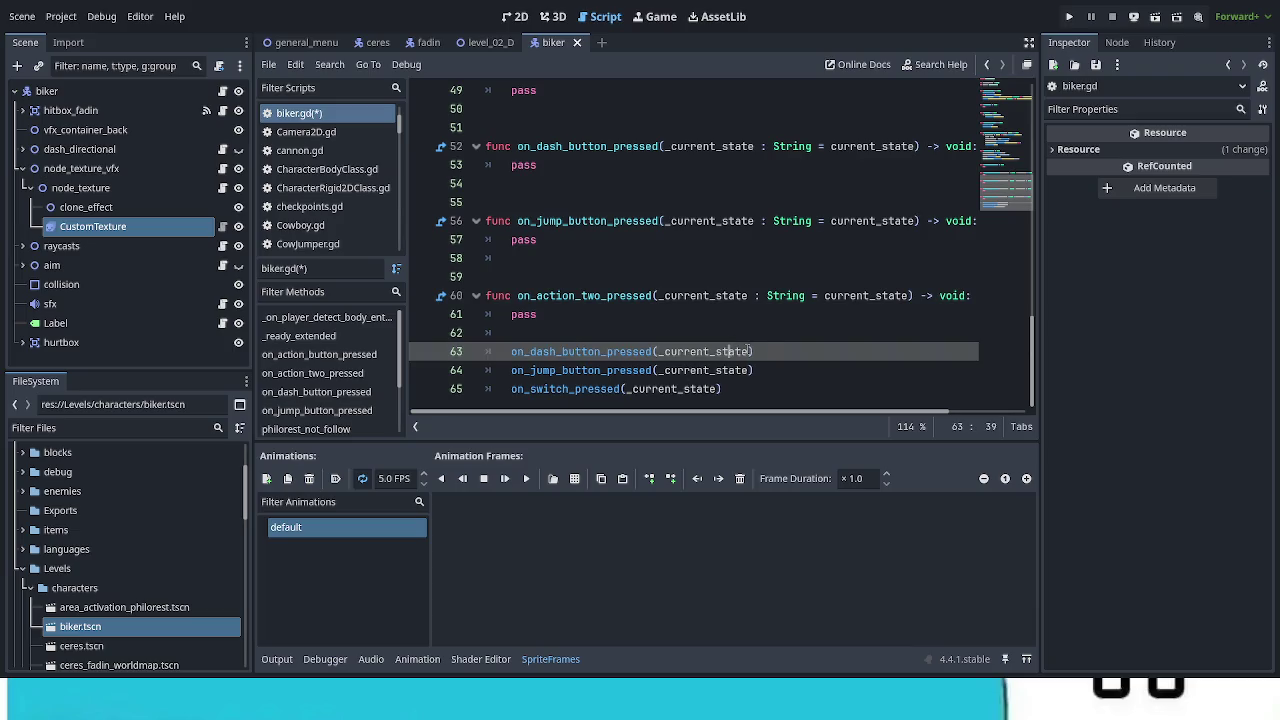
{"action": "left_click_drag", "start_coordinate": [761, 351], "coordinate": [503, 344]}
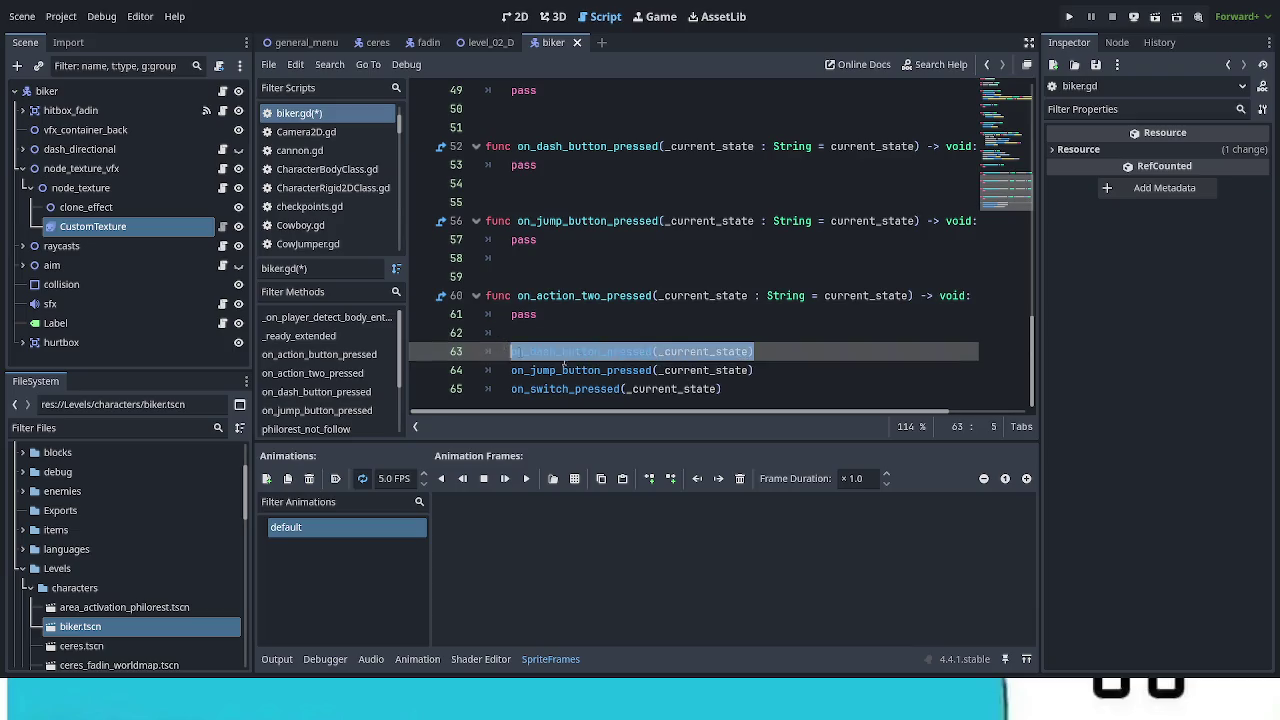
{"action": "key", "text": "ctrl+x"}
{"action": "key", "text": "BackSpace"}
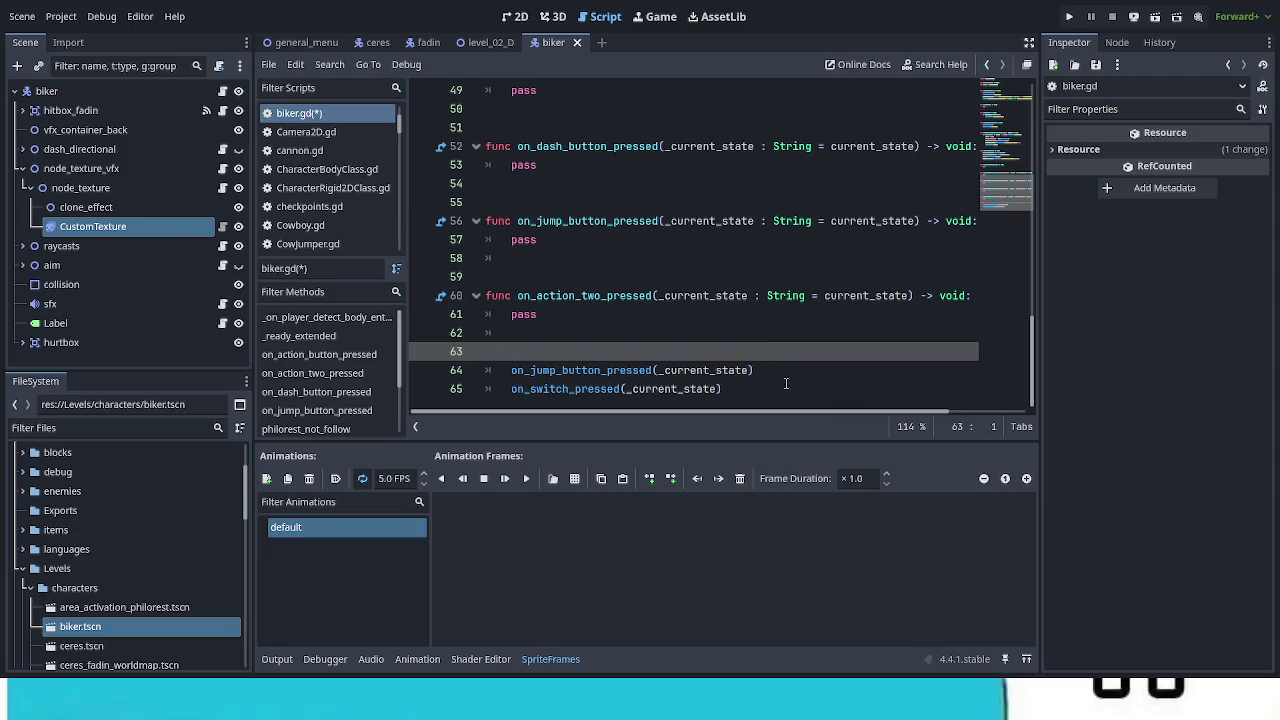
{"action": "left_click_drag", "start_coordinate": [768, 370], "coordinate": [484, 370]}
{"action": "key", "text": "ctrl+x"}
{"action": "key", "text": "BackSpace"}
{"action": "key", "text": "Delete"}
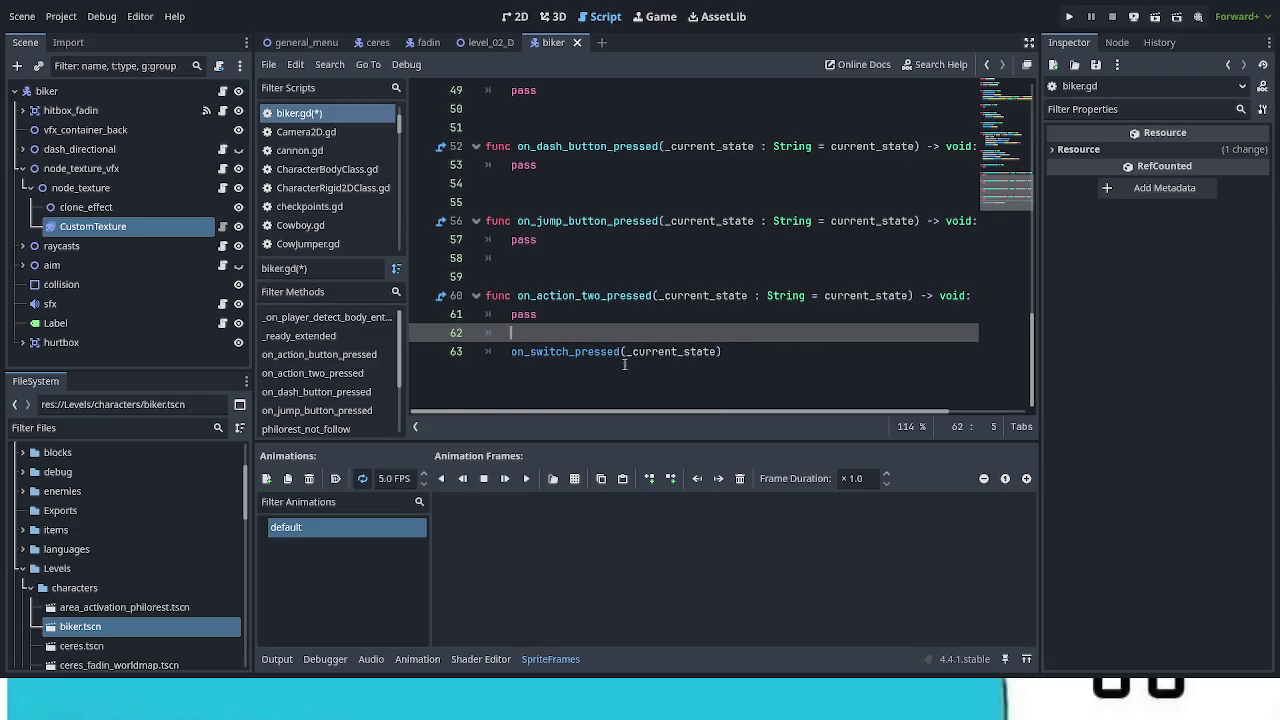
Step: Make the on_switch_pressed line a func declaration with _current_state : String = current_state
{"action": "left_click", "coordinate": [653, 354]}
{"action": "double_click", "coordinate": [653, 354]}
{"action": "key", "text": "ctrl+v"}
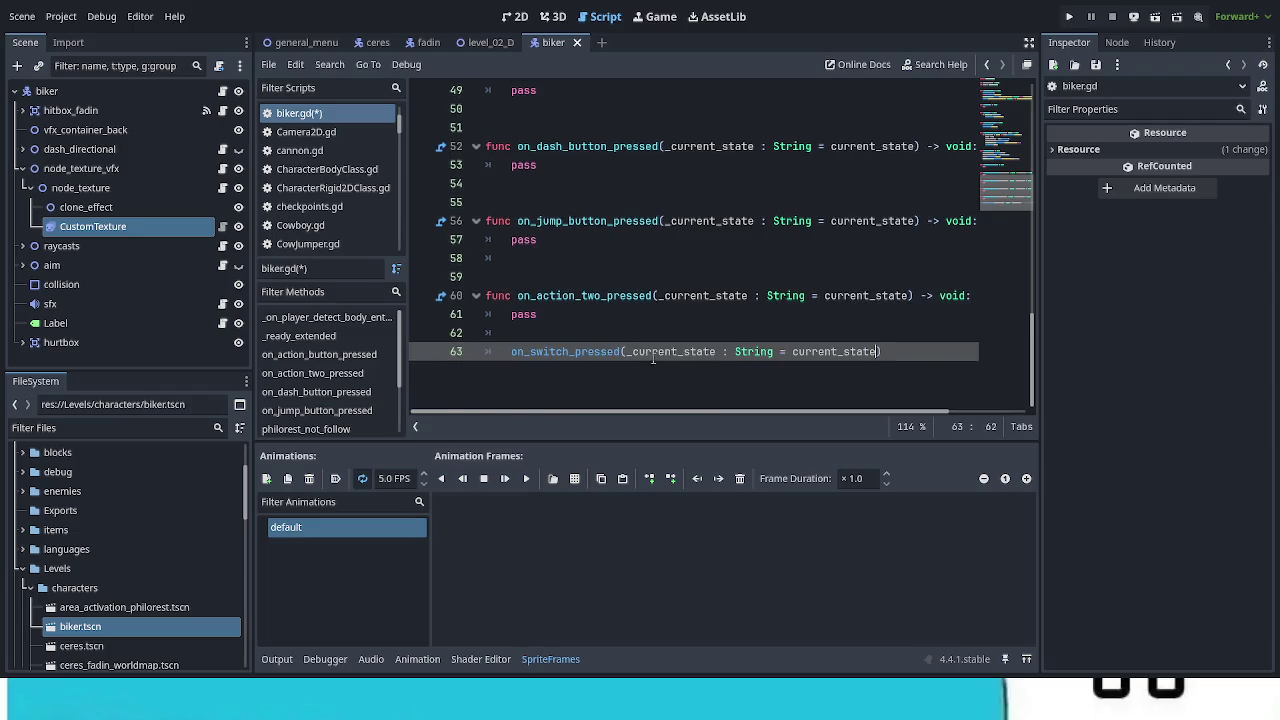
{"action": "left_click", "coordinate": [488, 351]}
{"action": "type", "text": "funce"}
{"action": "key", "text": "Right"}
{"action": "key", "text": "BackSpace"}
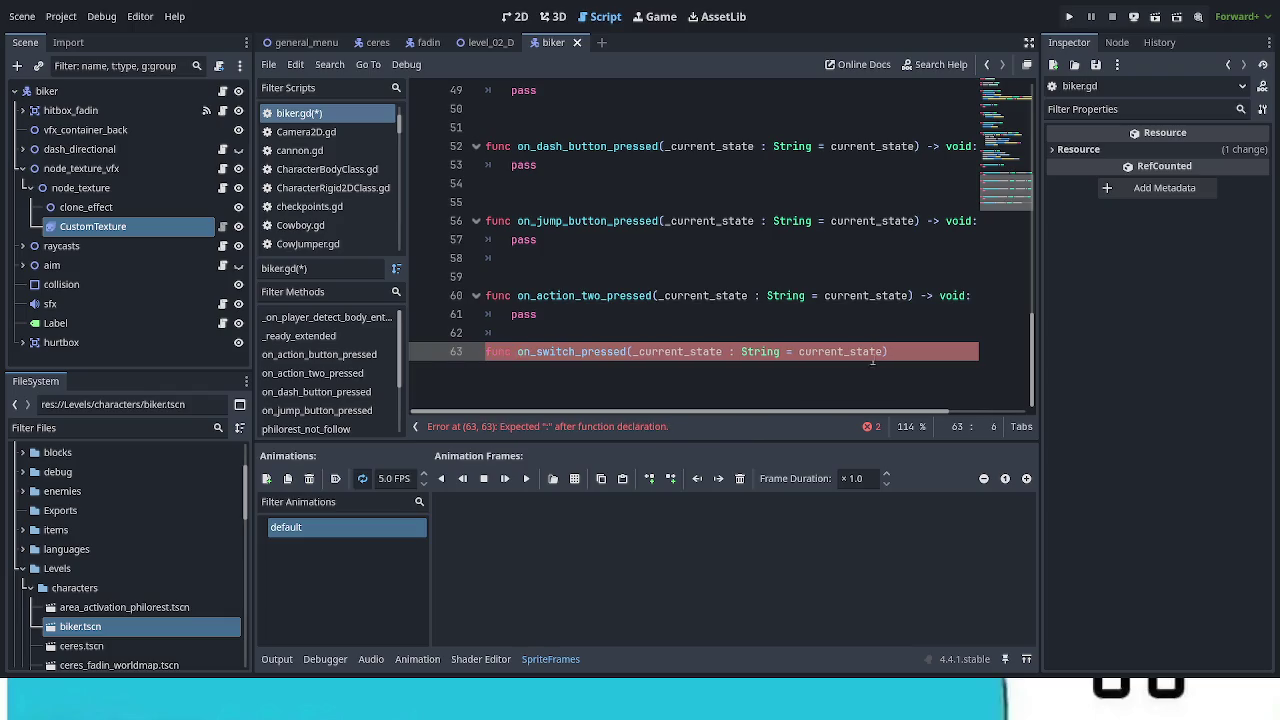
Step: Add a blank line above, a colon and a pass body to on_switch_pressed, then save
{"action": "key", "text": "ctrl+shift+Return"}
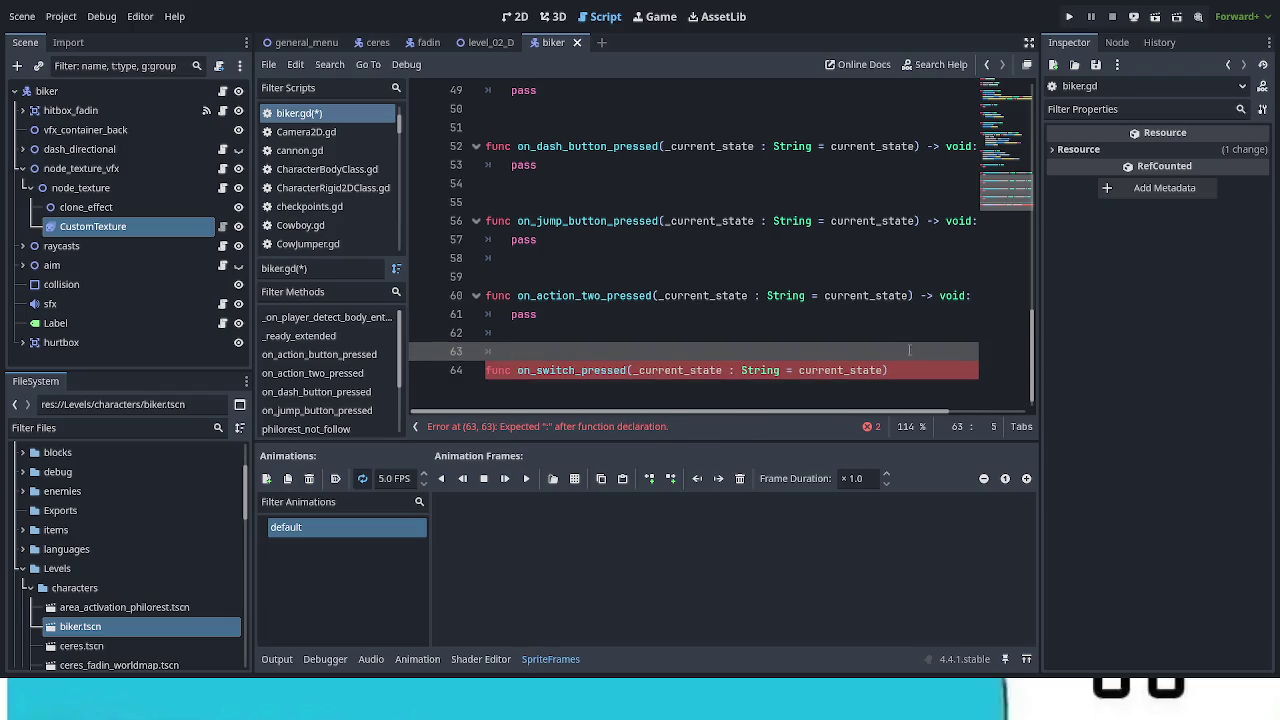
{"action": "left_click", "coordinate": [910, 370]}
{"action": "type", "text": ":"}
{"action": "key", "text": "Return"}
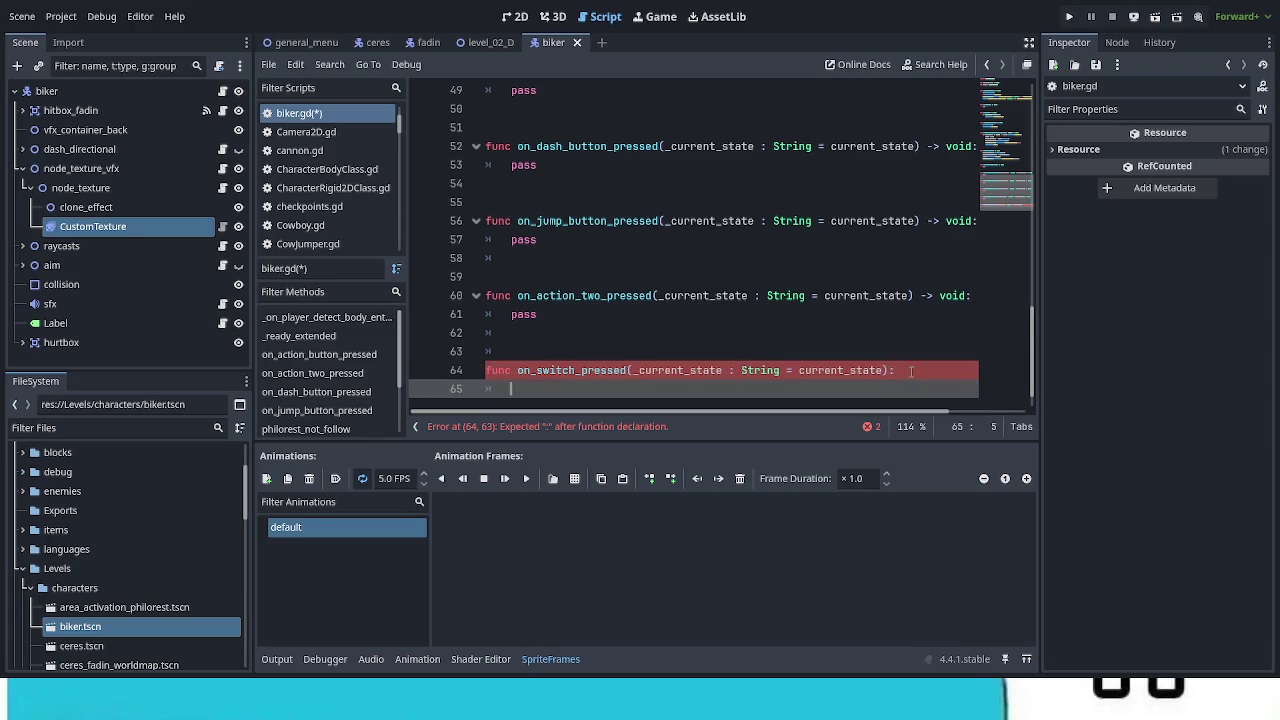
{"action": "type", "text": "pass"}
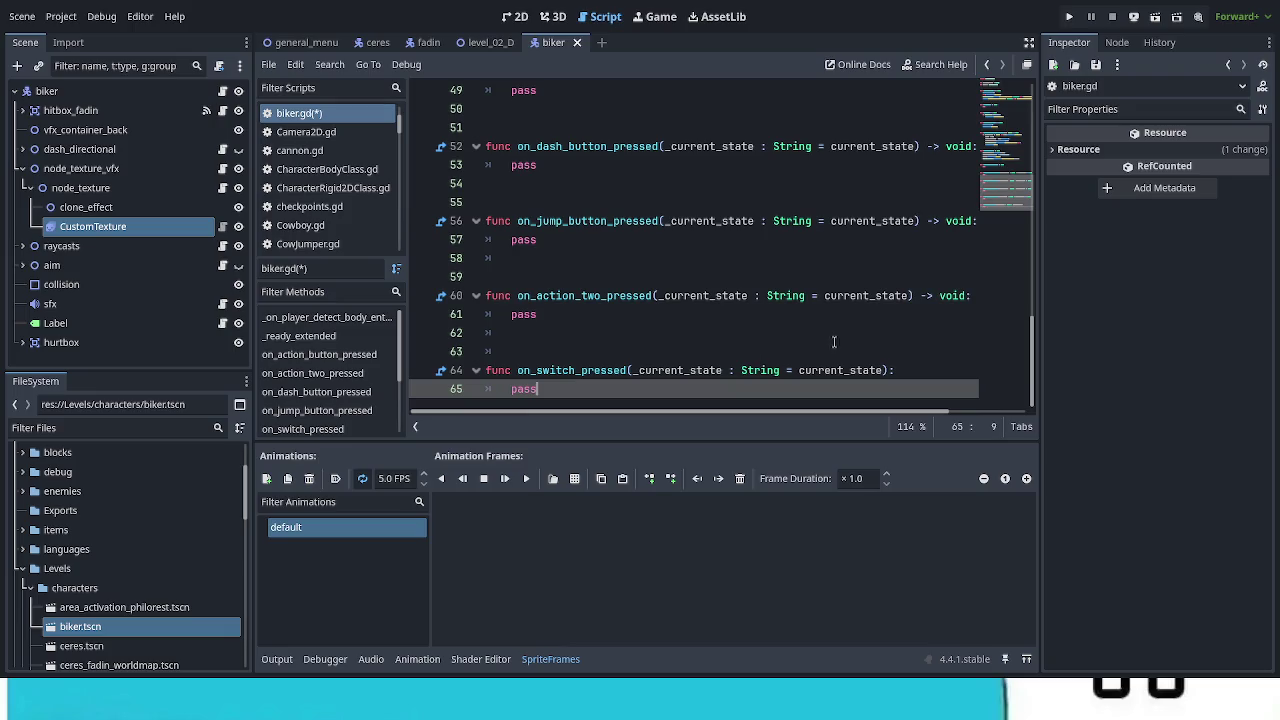
{"action": "key", "text": "ctrl+s"}
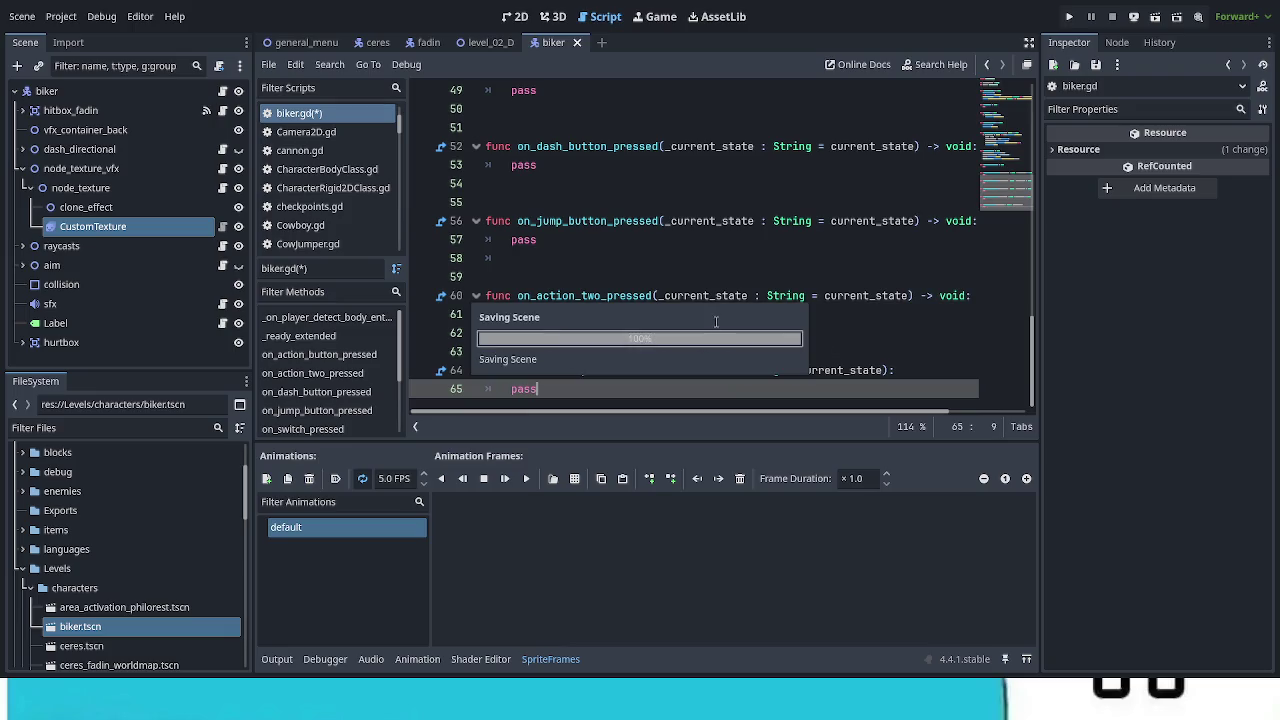
{"action": "scroll", "coordinate": [803, 340], "scroll_direction": "down", "scroll_amount": 1}
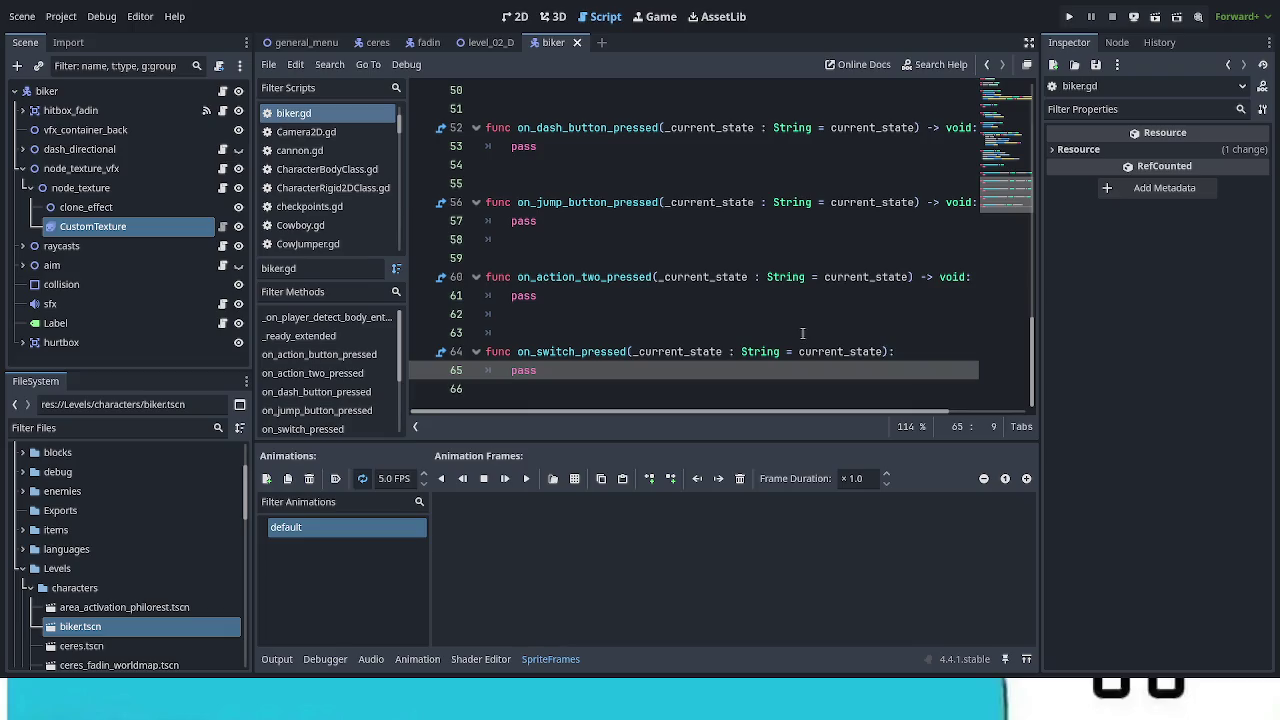
Step: Select the biker root node and scroll the Inspector to its four-entry States dictionary
{"action": "scroll", "coordinate": [803, 333], "scroll_direction": "up", "scroll_amount": 4}
{"action": "scroll", "coordinate": [803, 334], "scroll_direction": "up", "scroll_amount": 2}
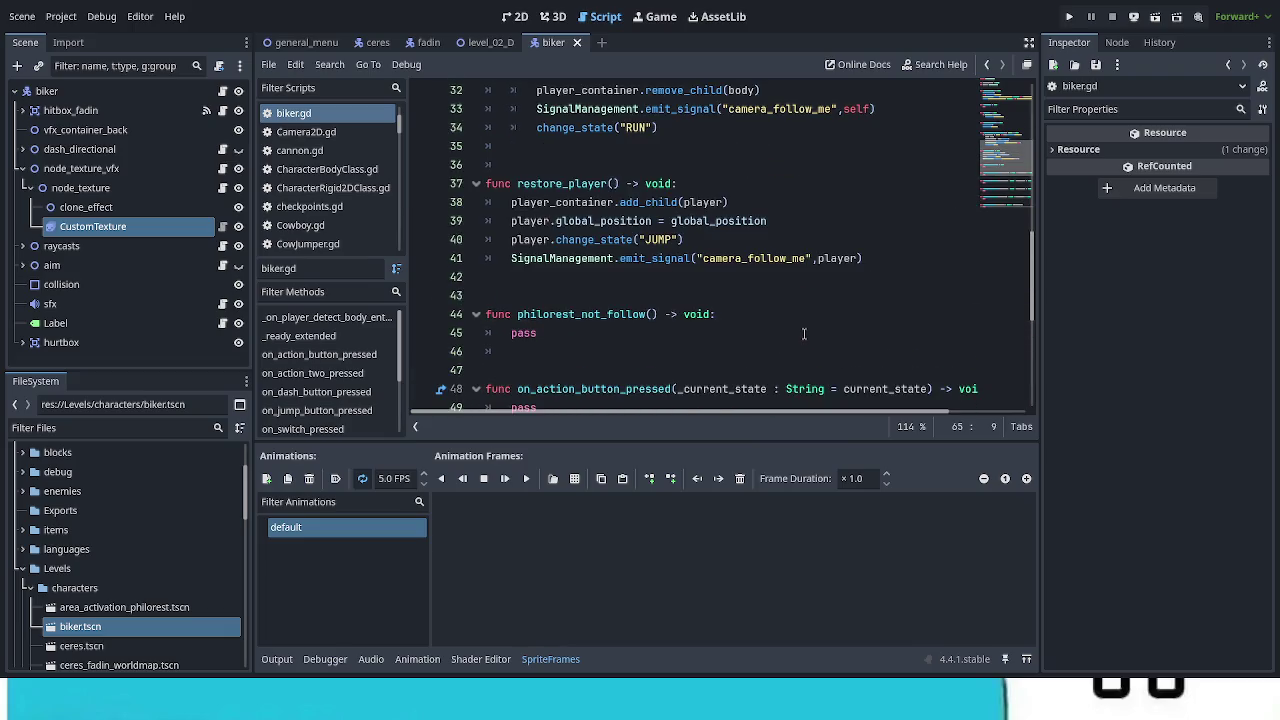
{"action": "scroll", "coordinate": [803, 333], "scroll_direction": "down", "scroll_amount": 6}
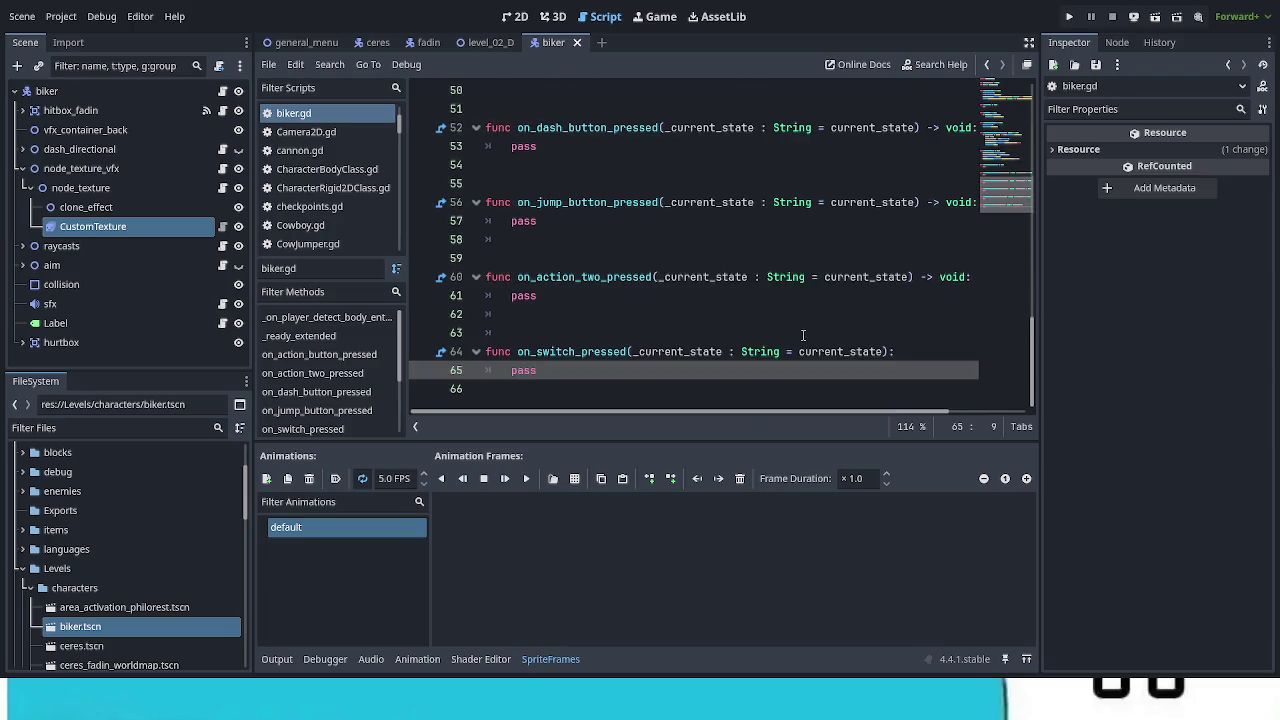
{"action": "scroll", "coordinate": [803, 335], "scroll_direction": "up", "scroll_amount": 6}
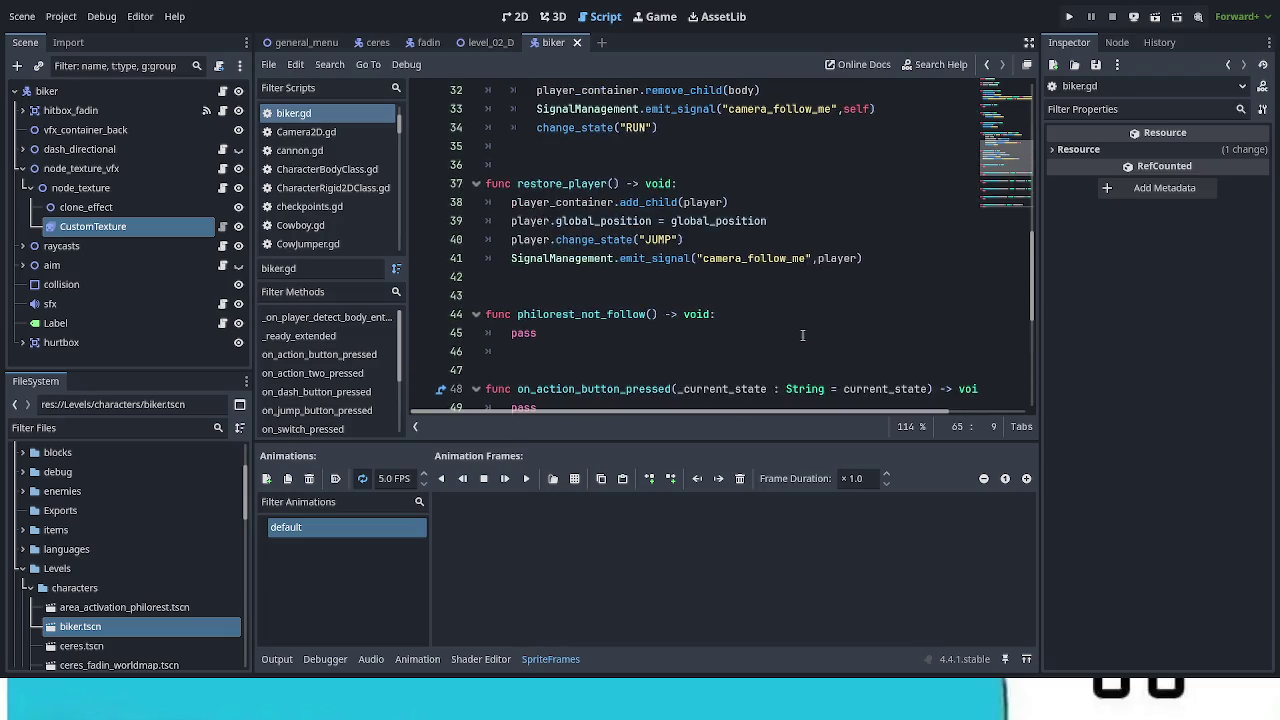
{"action": "scroll", "coordinate": [802, 335], "scroll_direction": "up", "scroll_amount": 3}
{"action": "scroll", "coordinate": [802, 335], "scroll_direction": "up", "scroll_amount": 7}
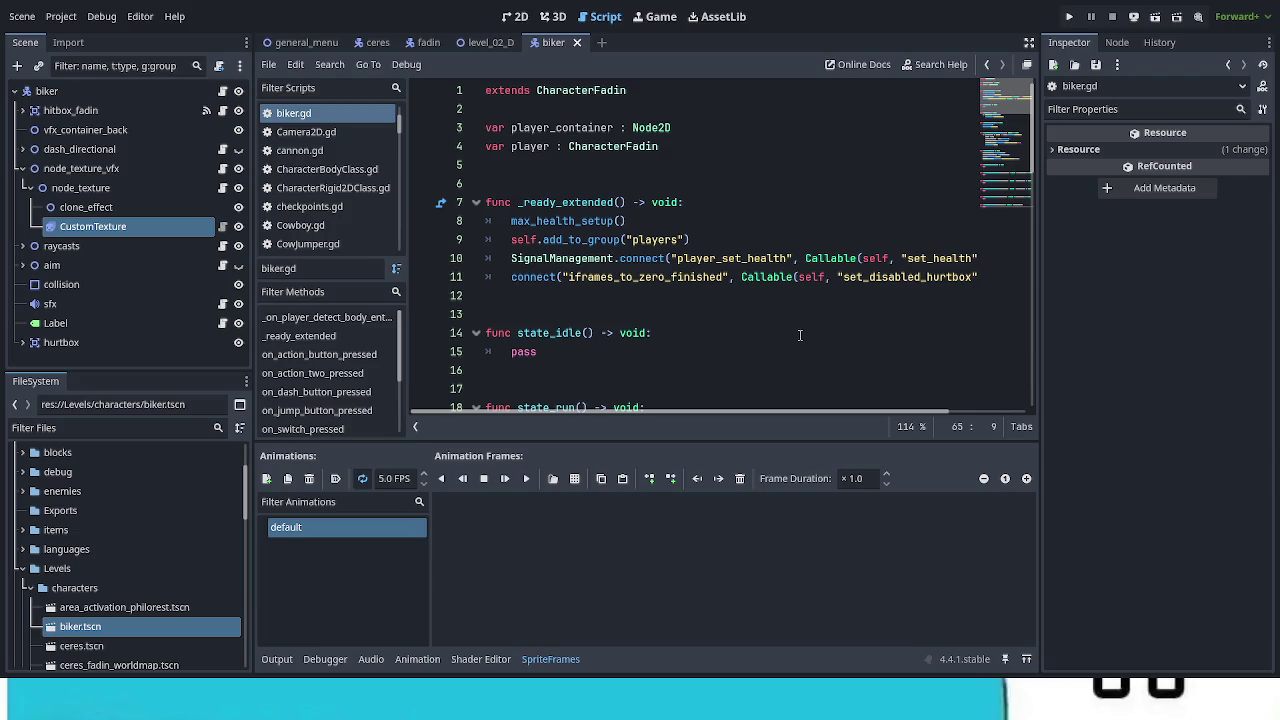
{"action": "left_click", "coordinate": [133, 95]}
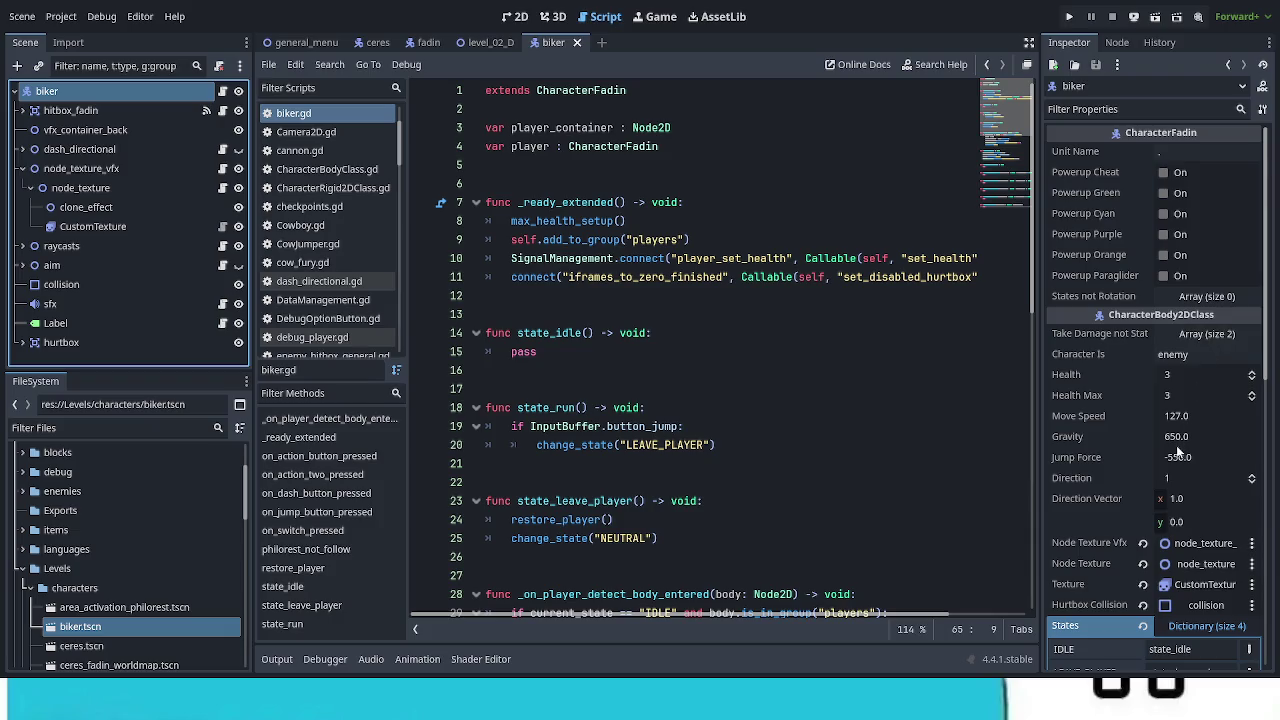
{"action": "scroll", "coordinate": [1180, 450], "scroll_direction": "down", "scroll_amount": 3}
{"action": "scroll", "coordinate": [1177, 453], "scroll_direction": "down", "scroll_amount": 3}
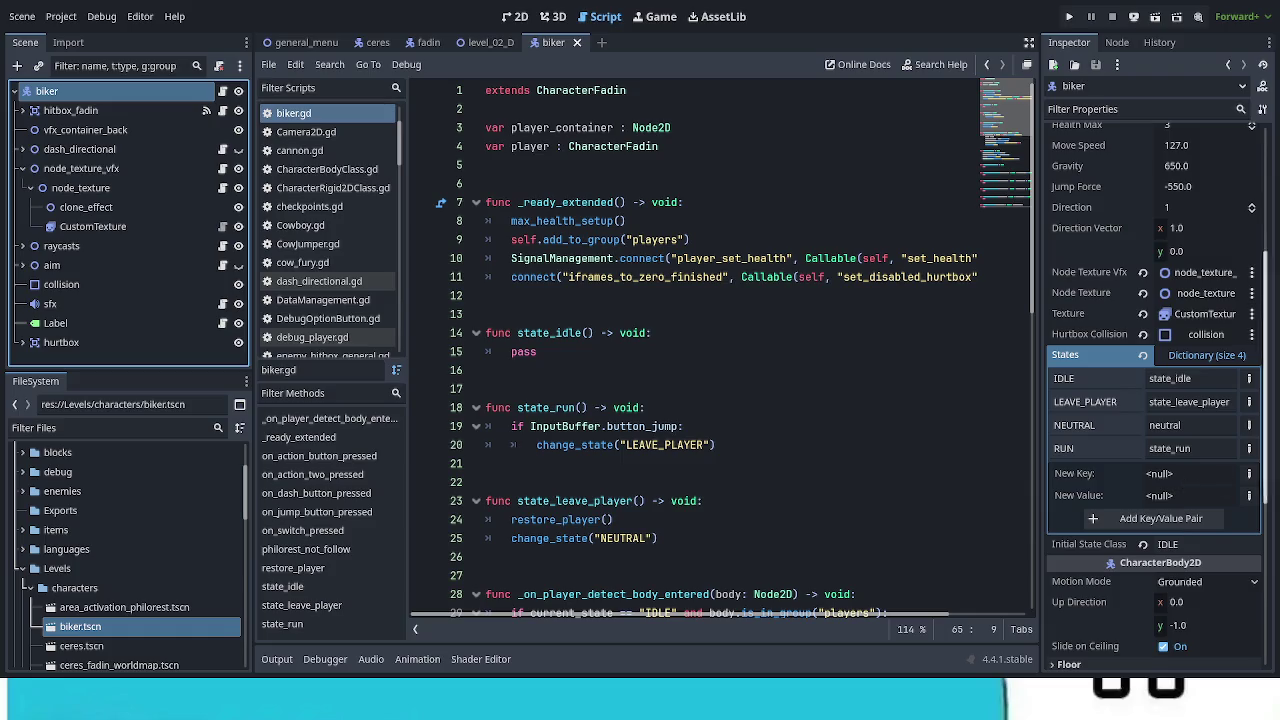
Step: Enter key STANDBY with value state_standby in the States dictionary and add the pair
{"action": "left_click", "coordinate": [1248, 473]}
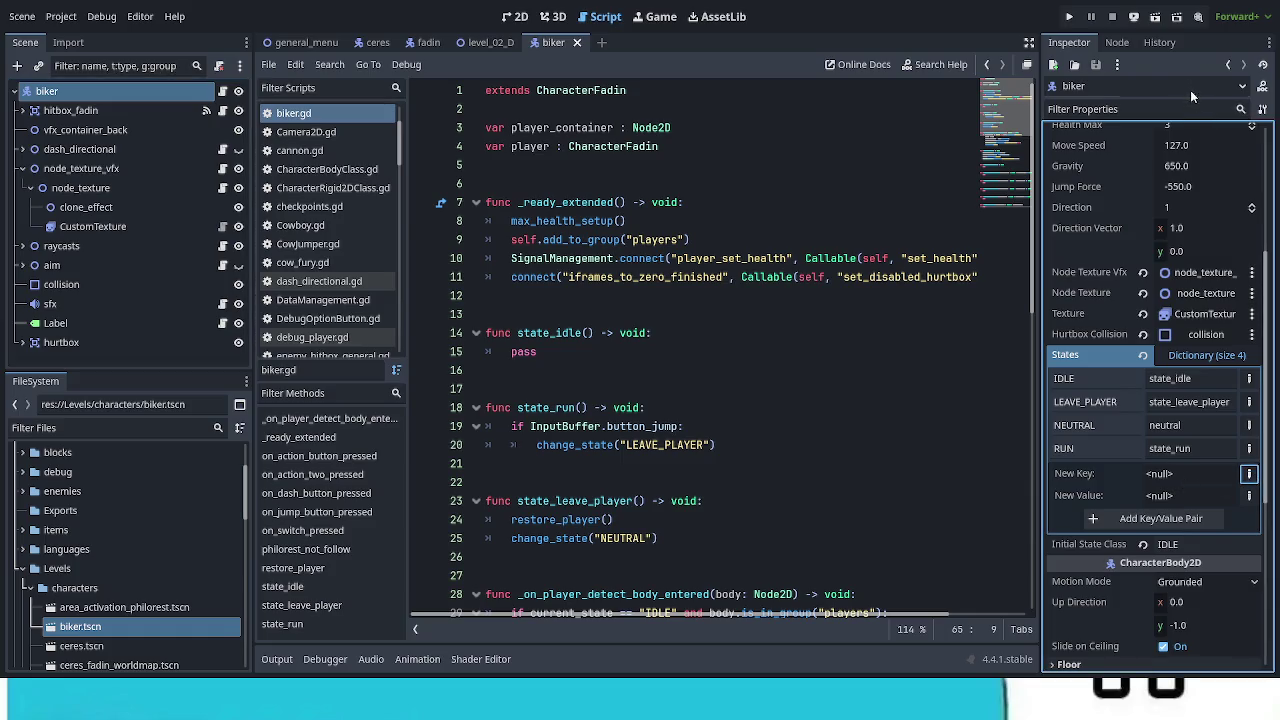
{"action": "left_click", "coordinate": [1222, 473]}
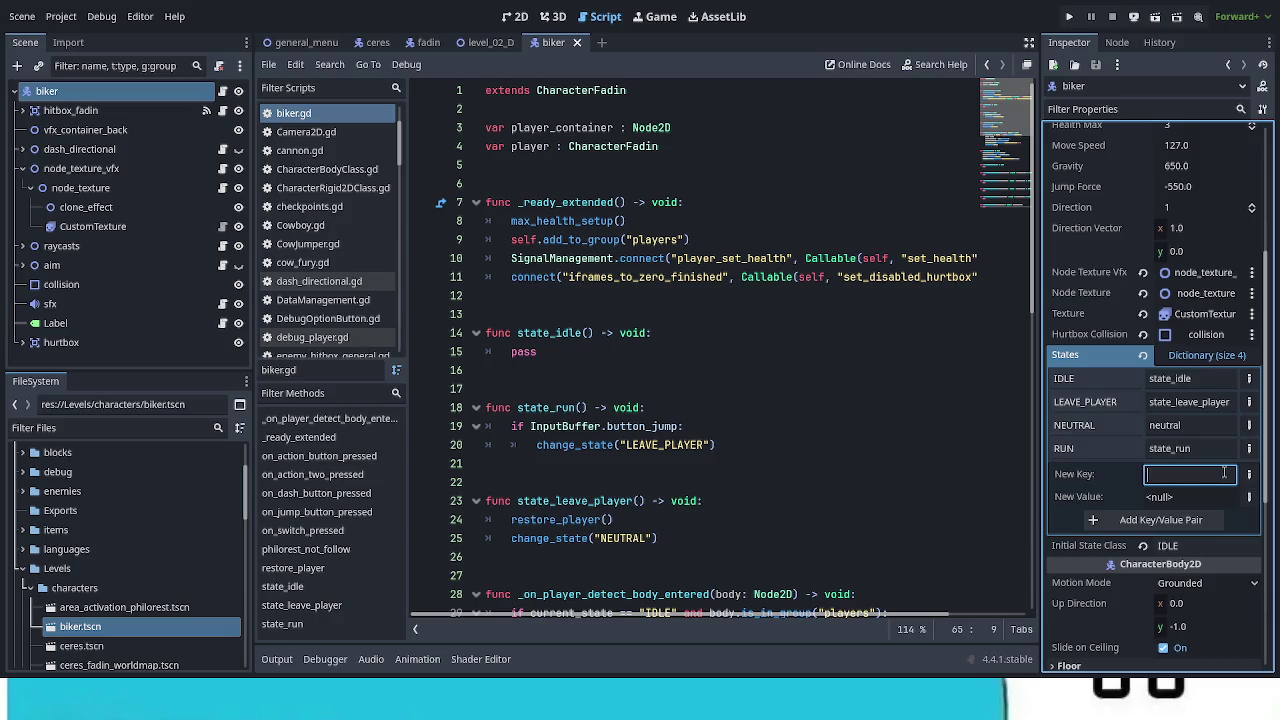
{"action": "type", "text": "STAND"}
{"action": "type", "text": "BY"}
{"action": "key", "text": "Tab"}
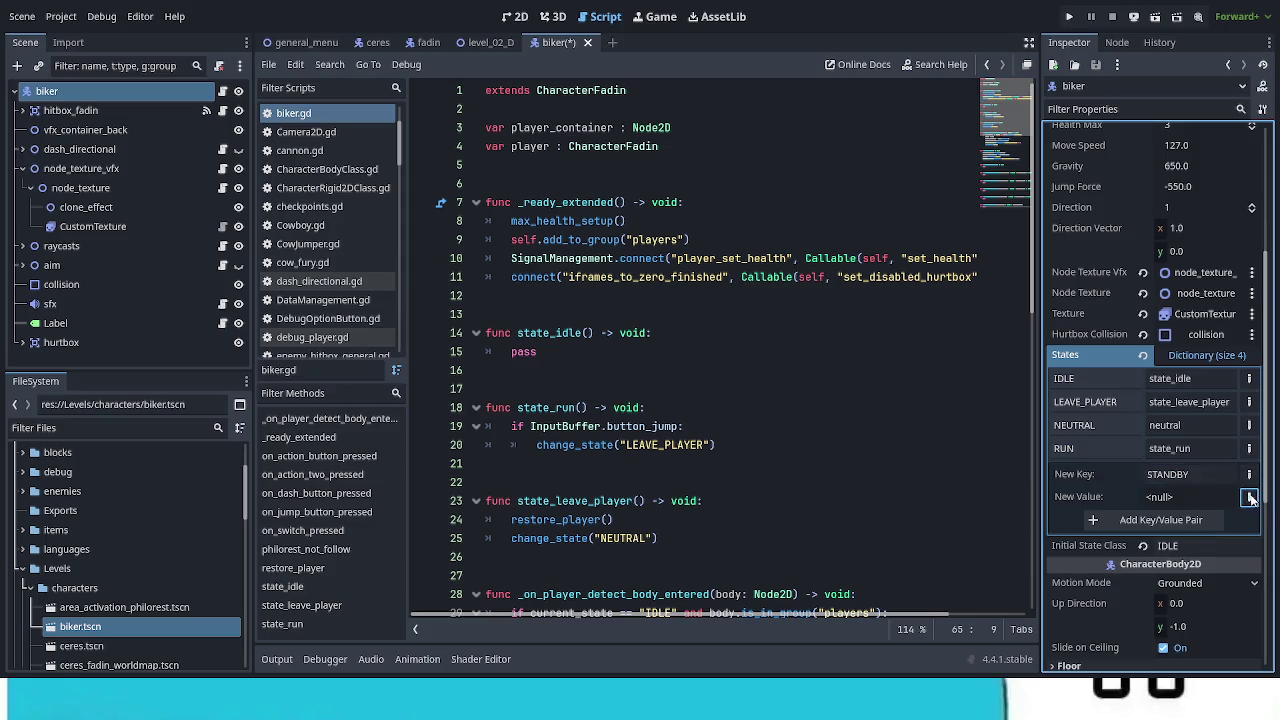
{"action": "key", "text": "Tab"}
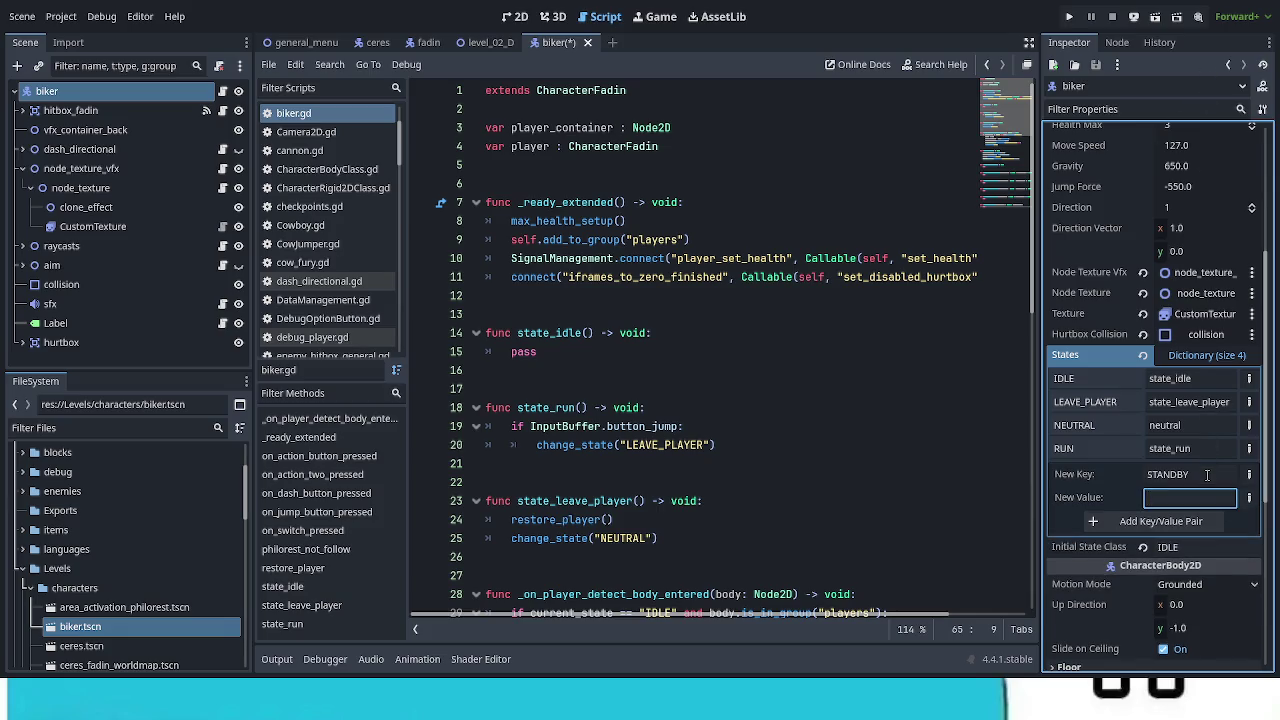
{"action": "type", "text": "state"}
{"action": "type", "text": "_standby"}
{"action": "left_click", "coordinate": [1142, 525]}
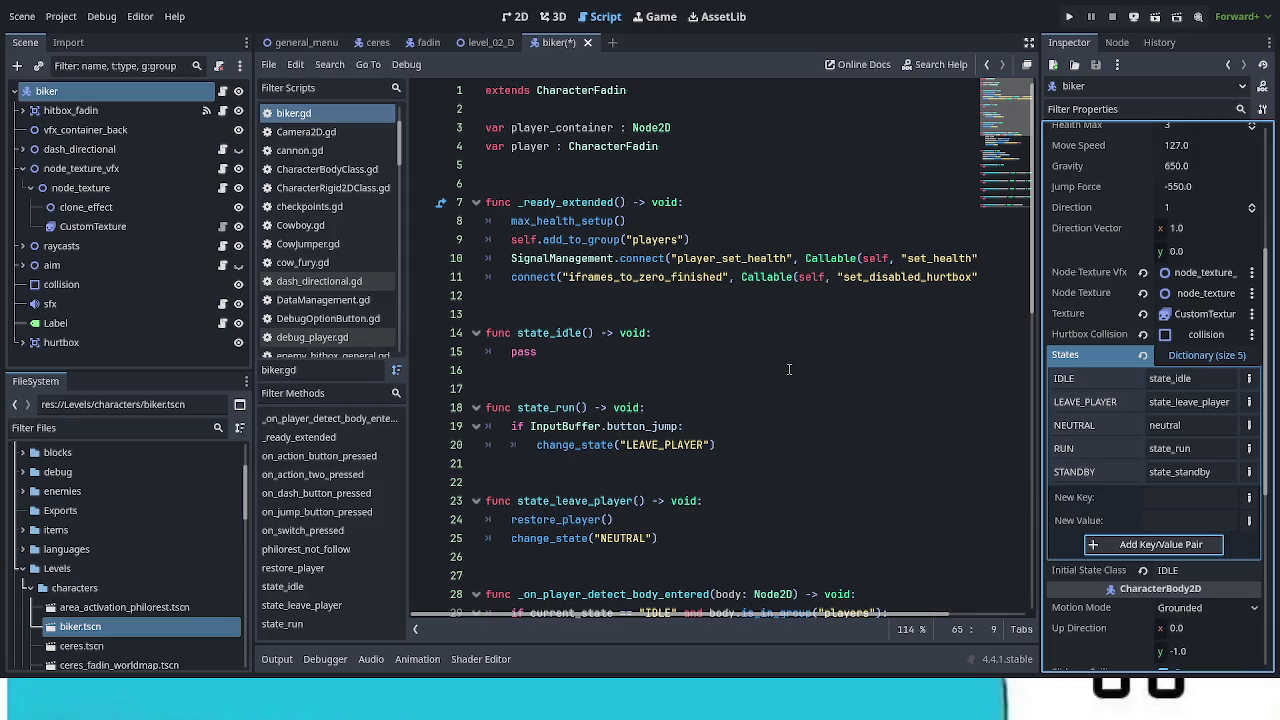
Step: Rename CustomTexture's default animation to STANDBY
{"action": "left_click", "coordinate": [106, 230]}
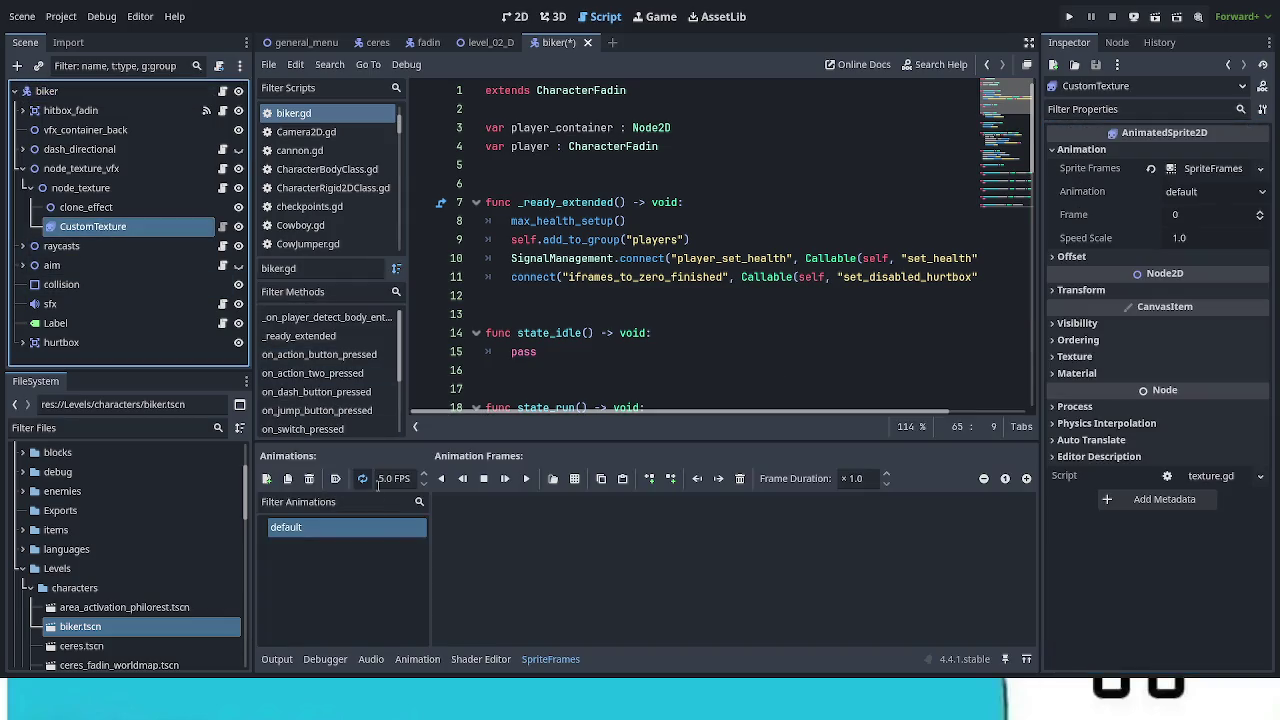
{"action": "left_click", "coordinate": [320, 535]}
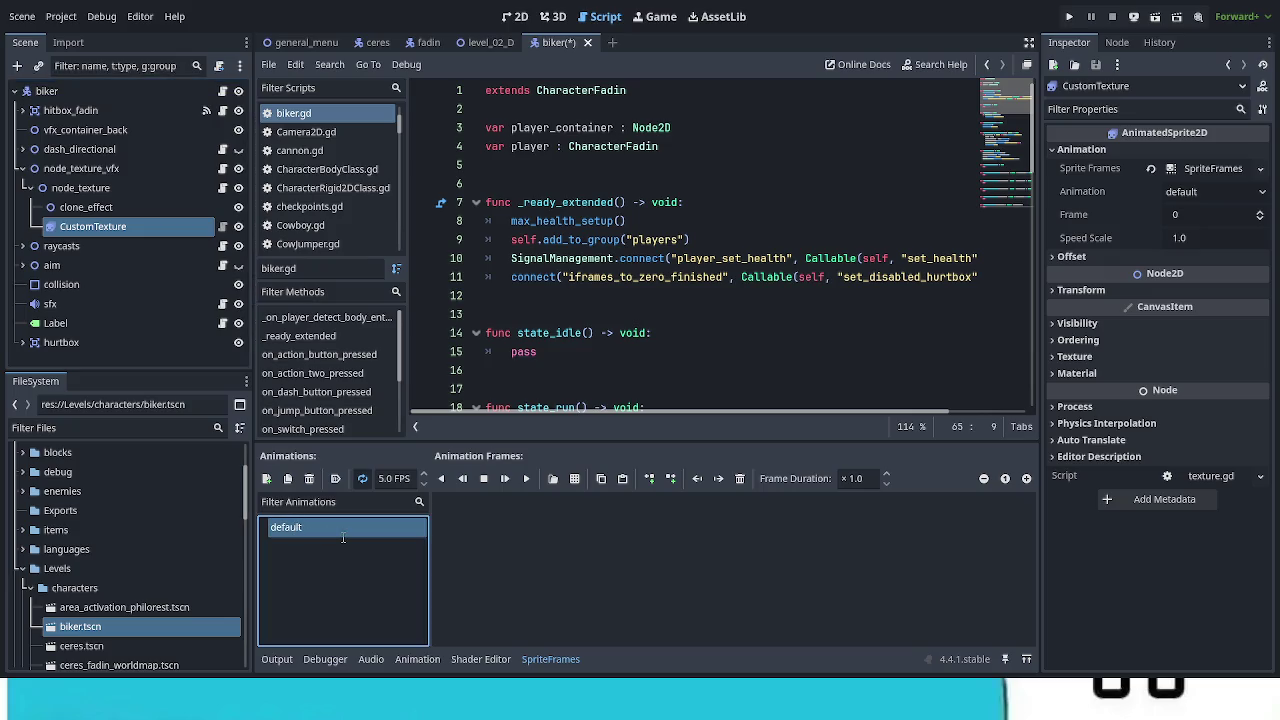
{"action": "type", "text": "STANDBY"}
{"action": "key", "text": "Return"}
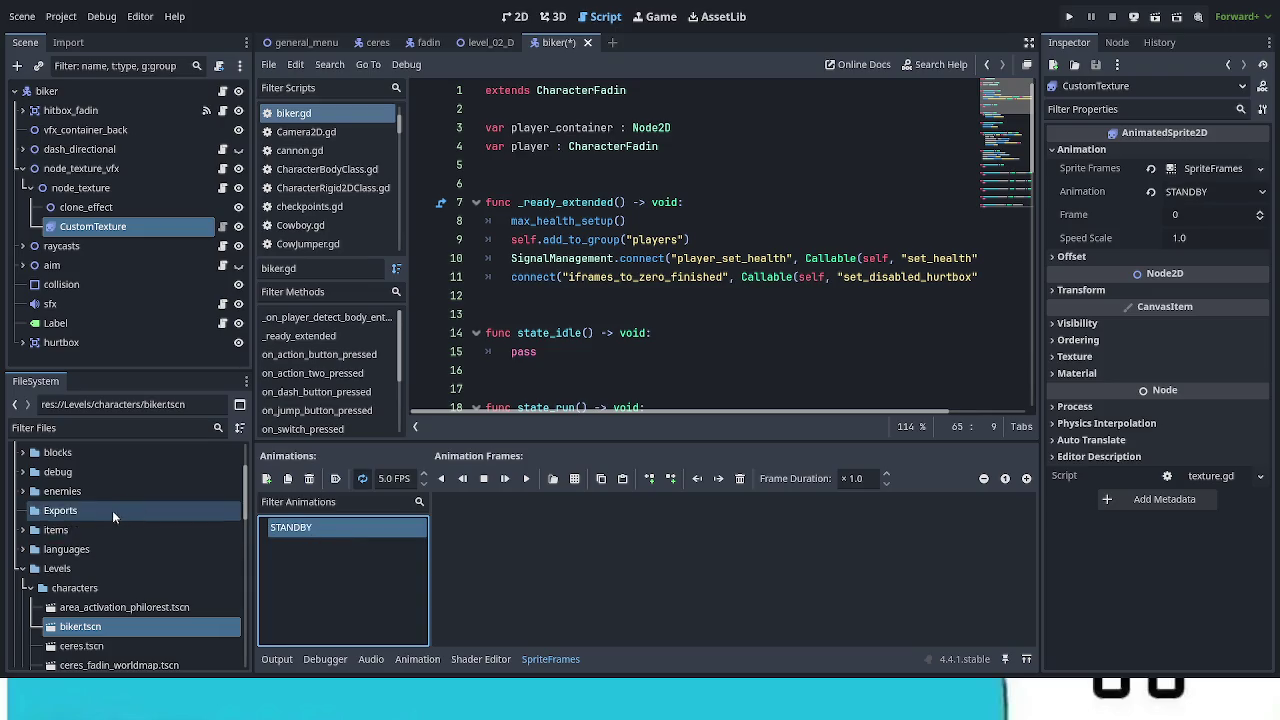
Step: Add bike.png from FADIN_BIKER/BIKE_CF_SPRITES as STANDBY's only frame, then add a new empty animation
{"action": "scroll", "coordinate": [111, 543], "scroll_direction": "up", "scroll_amount": 3}
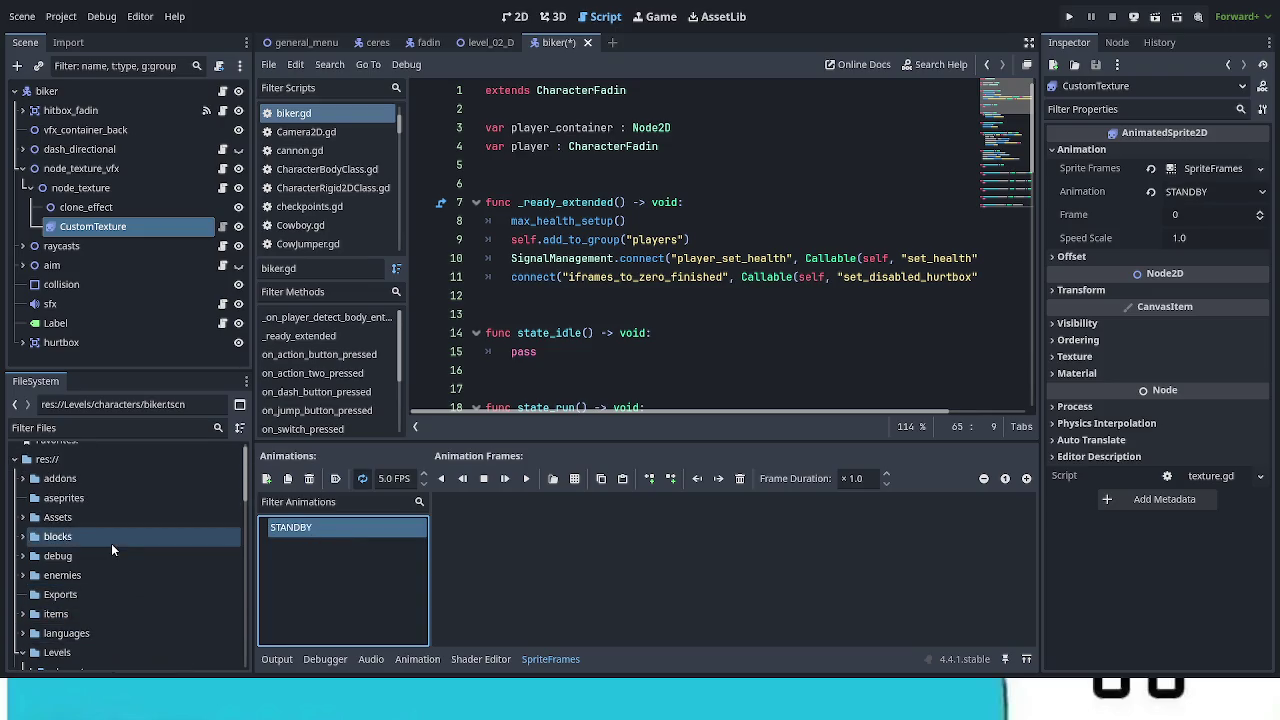
{"action": "left_click", "coordinate": [24, 518]}
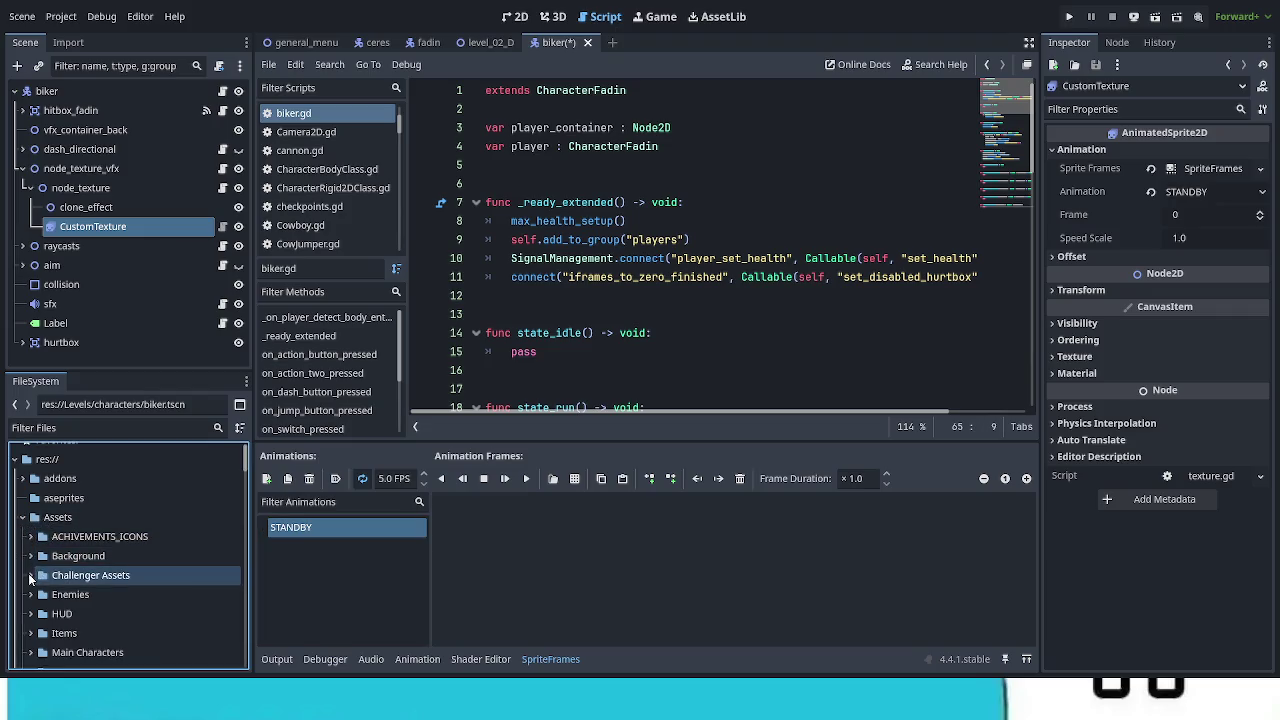
{"action": "left_click", "coordinate": [30, 652]}
{"action": "scroll", "coordinate": [166, 598], "scroll_direction": "down", "scroll_amount": 2}
{"action": "scroll", "coordinate": [165, 600], "scroll_direction": "down", "scroll_amount": 2}
{"action": "left_click", "coordinate": [38, 545]}
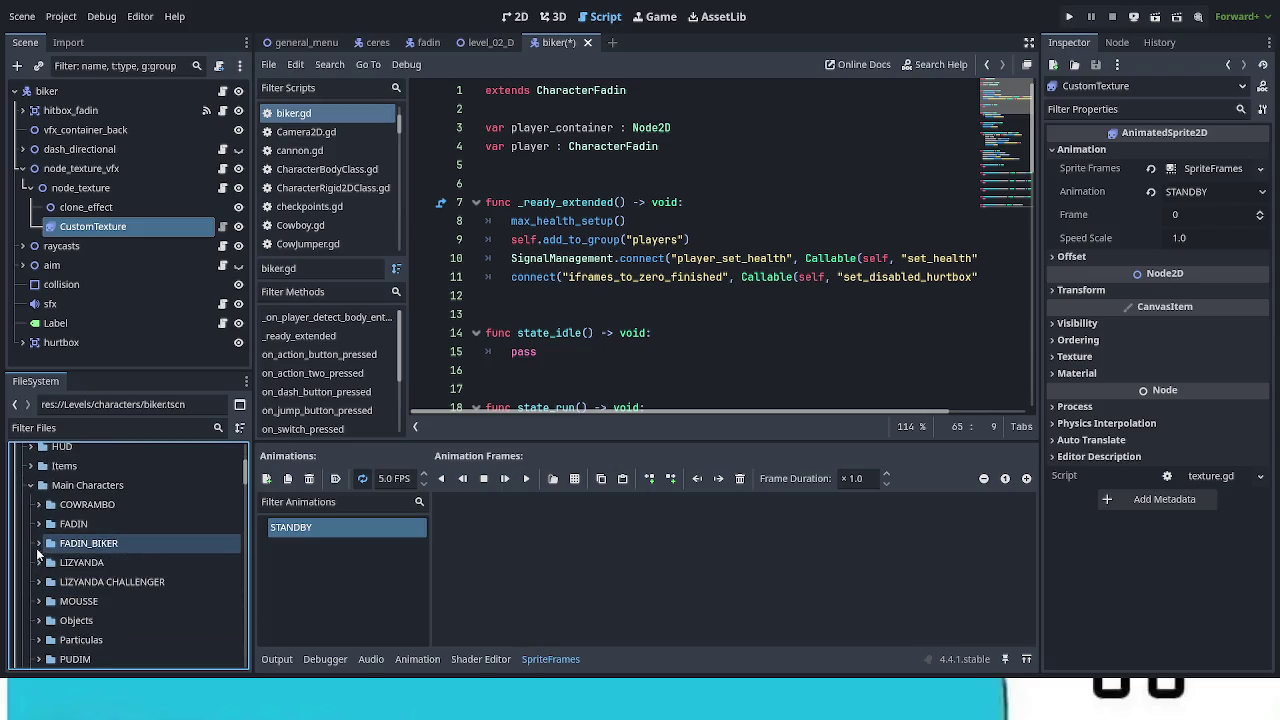
{"action": "left_click", "coordinate": [38, 545]}
{"action": "left_click", "coordinate": [50, 562]}
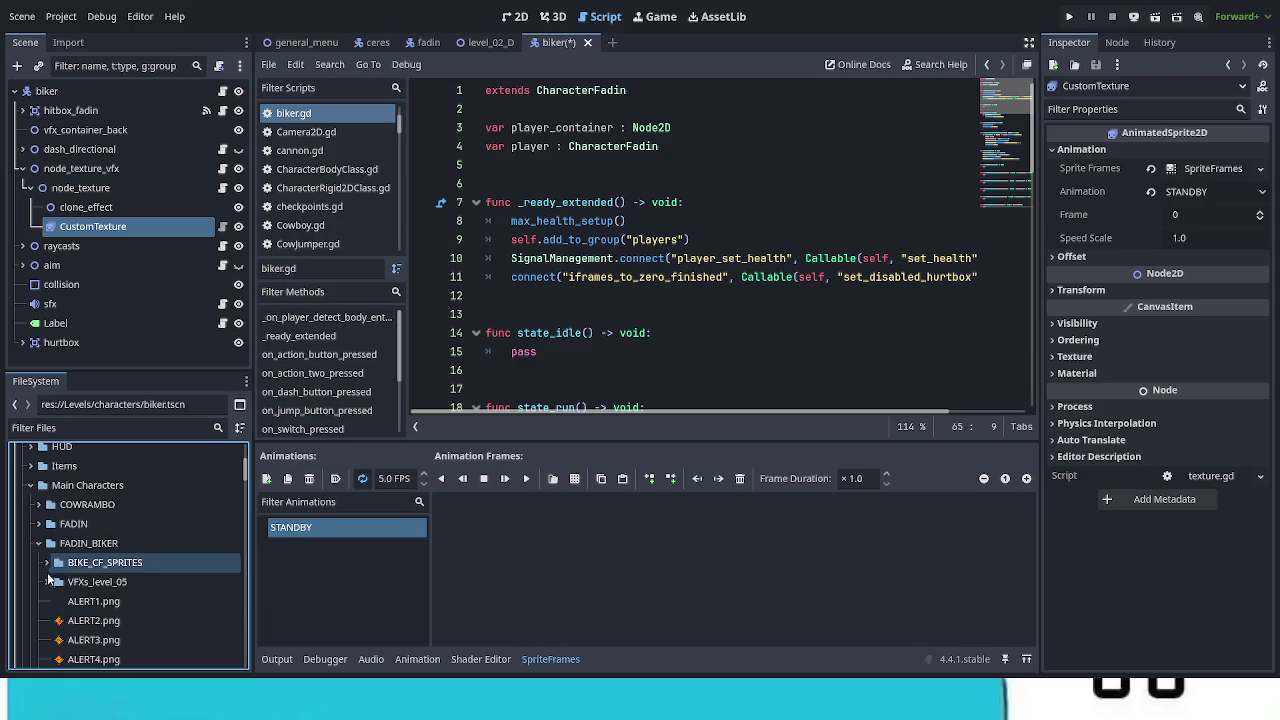
{"action": "left_click", "coordinate": [46, 562]}
{"action": "scroll", "coordinate": [152, 569], "scroll_direction": "down", "scroll_amount": 1}
{"action": "left_click", "coordinate": [152, 569]}
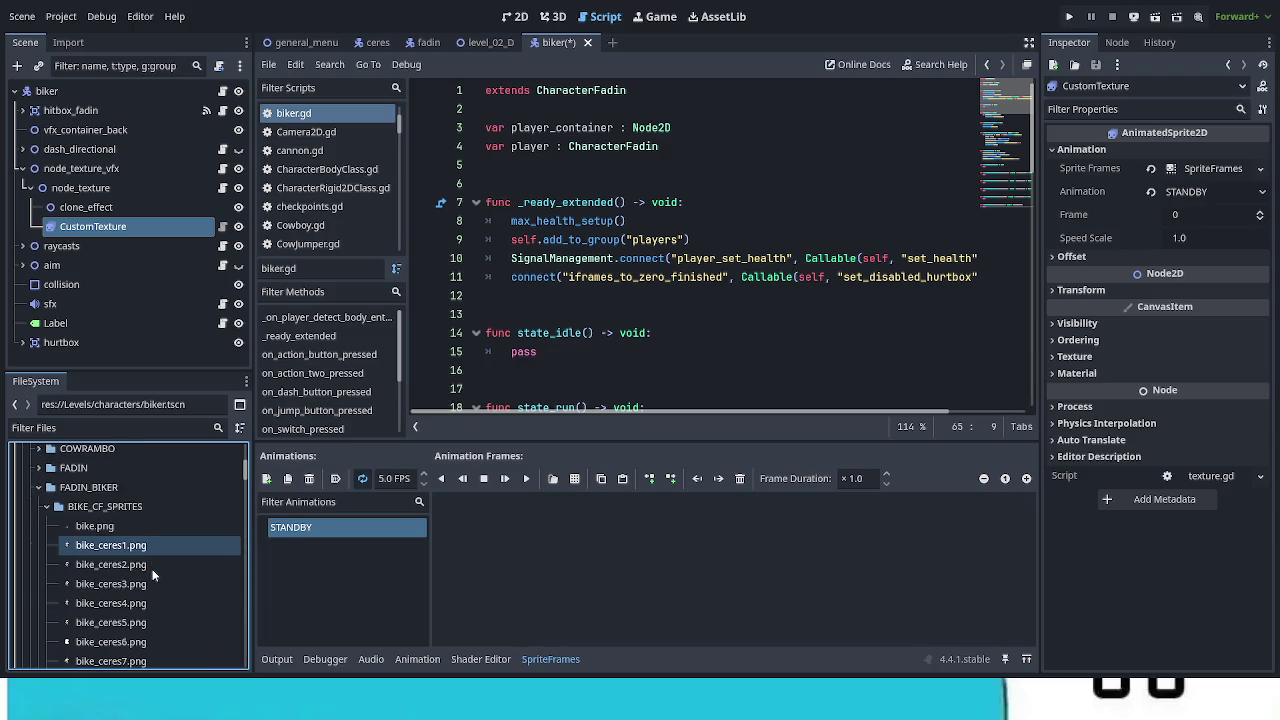
{"action": "left_click", "coordinate": [120, 530]}
{"action": "left_click_drag", "start_coordinate": [110, 535], "coordinate": [512, 575]}
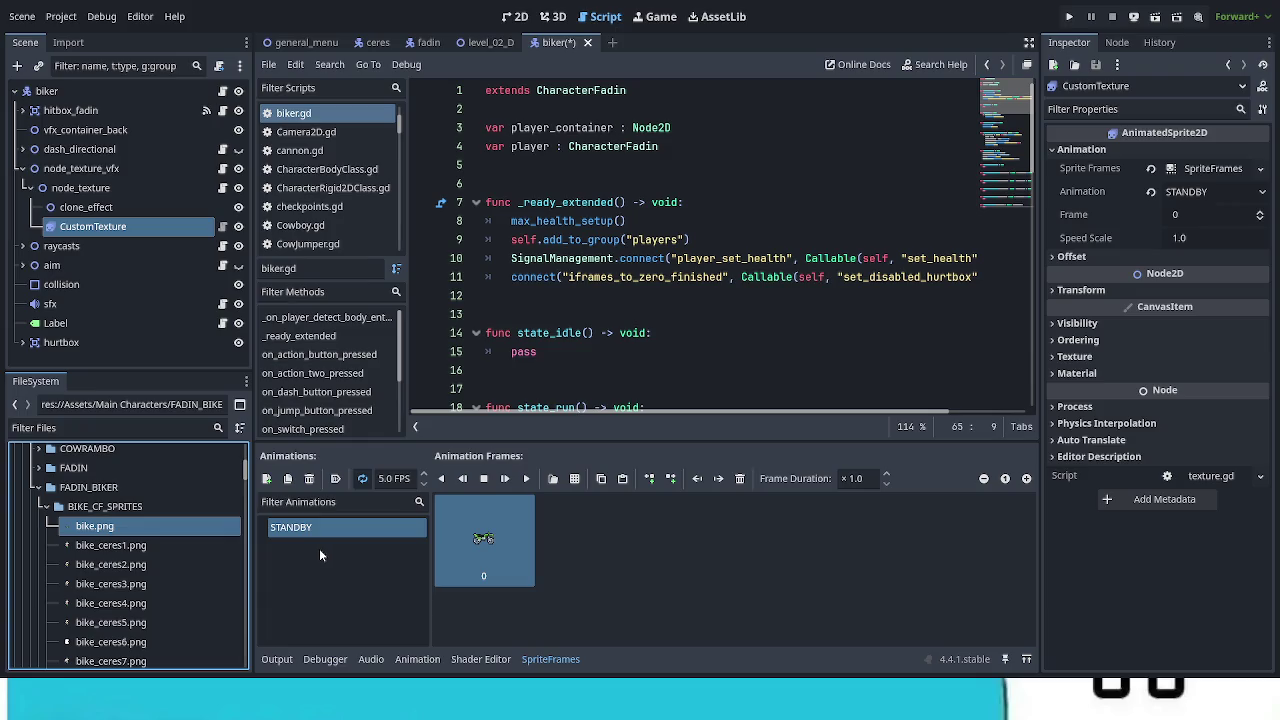
{"action": "left_click", "coordinate": [266, 478]}
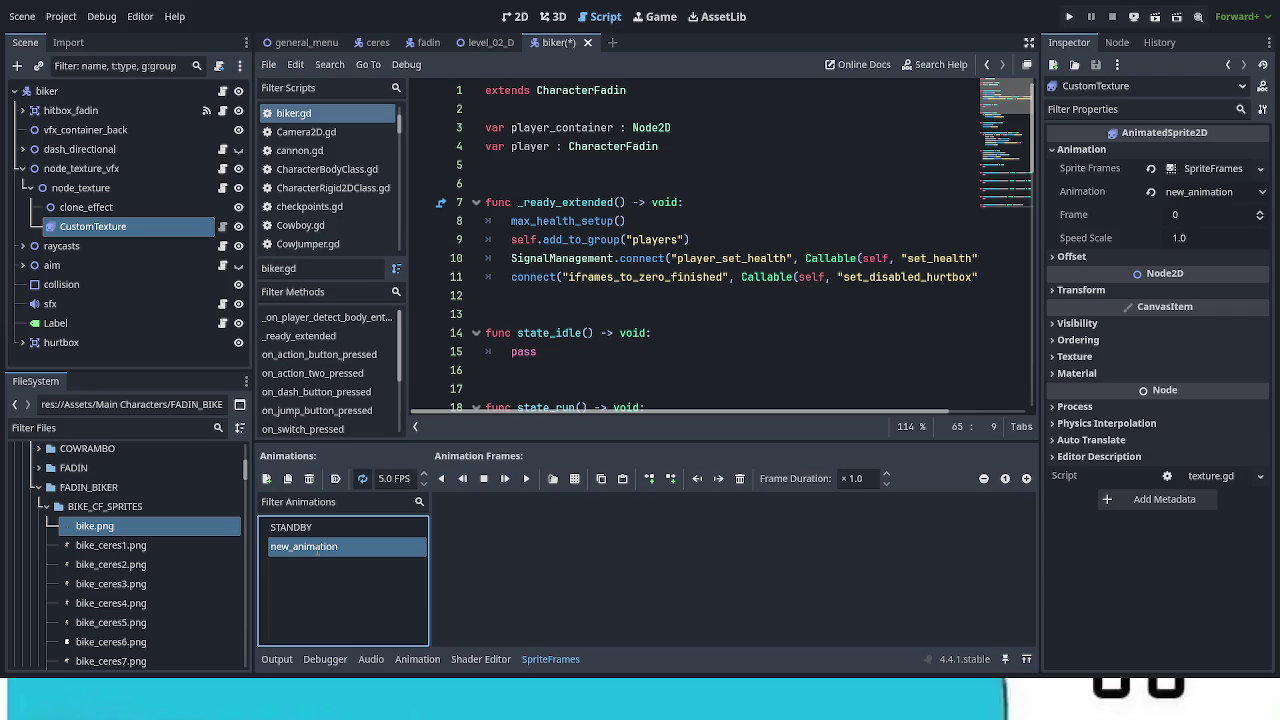
Step: Rename the new animation IDLE_CERES and fill it with bike_ceres1 through bike_ceres12 as frames
{"action": "type", "text": "IDLE_CERES"}
{"action": "key", "text": "Return"}
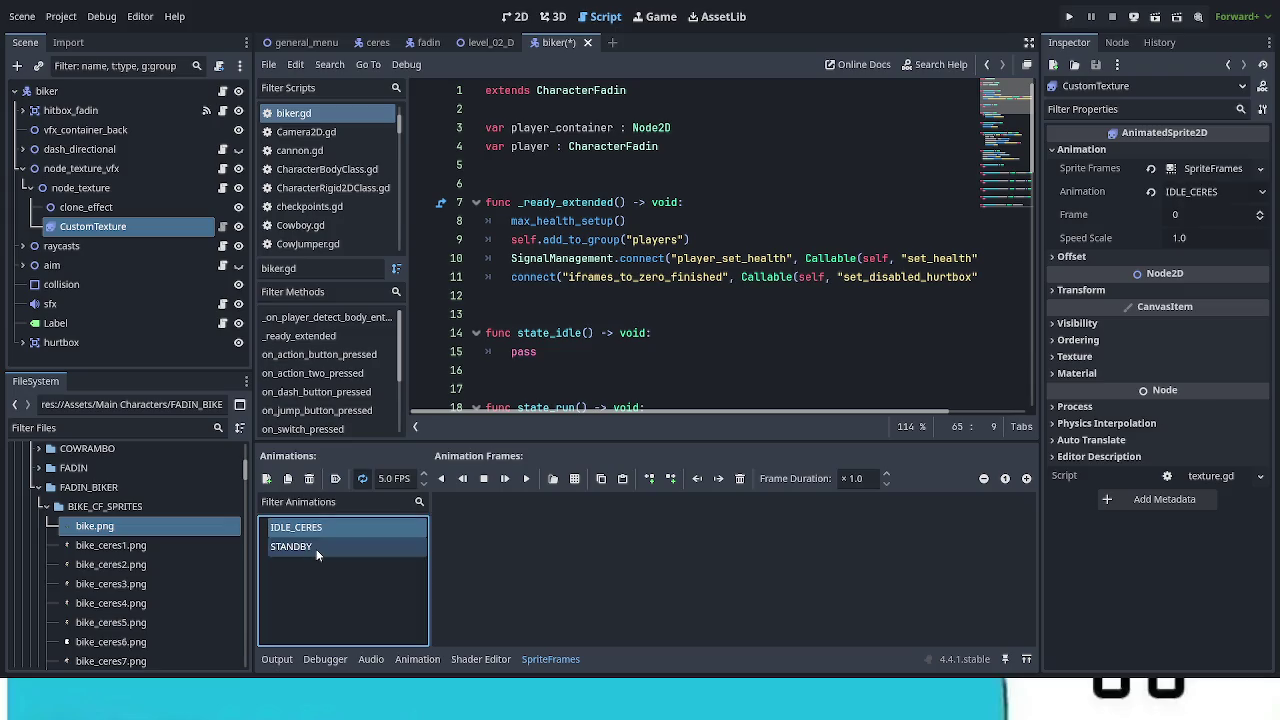
{"action": "left_click", "coordinate": [110, 545]}
{"action": "left_click", "coordinate": [110, 584], "text": "ctrl"}
{"action": "scroll", "coordinate": [145, 548], "scroll_direction": "down", "scroll_amount": 2}
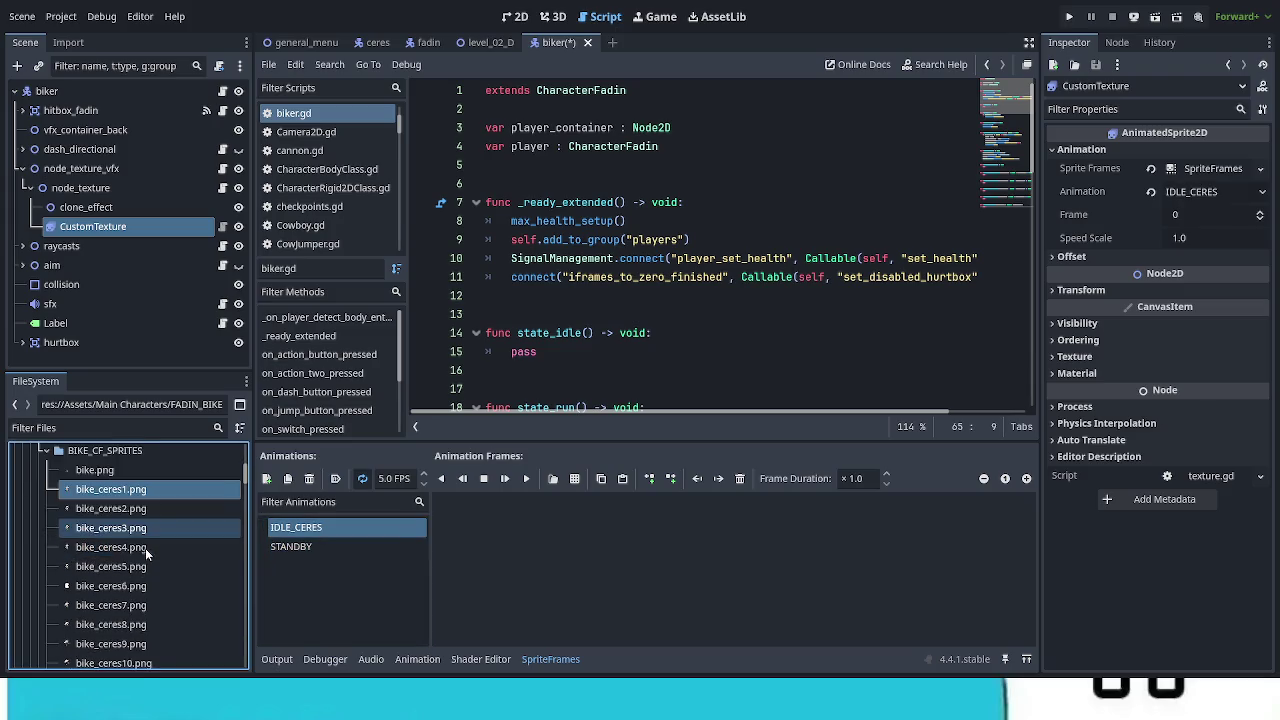
{"action": "scroll", "coordinate": [145, 548], "scroll_direction": "down", "scroll_amount": 3}
{"action": "left_click", "coordinate": [159, 590]}
{"action": "scroll", "coordinate": [159, 590], "scroll_direction": "down", "scroll_amount": 1}
{"action": "left_click", "coordinate": [159, 590]}
{"action": "left_click", "coordinate": [159, 590], "text": "shift"}
{"action": "scroll", "coordinate": [151, 587], "scroll_direction": "up", "scroll_amount": 3}
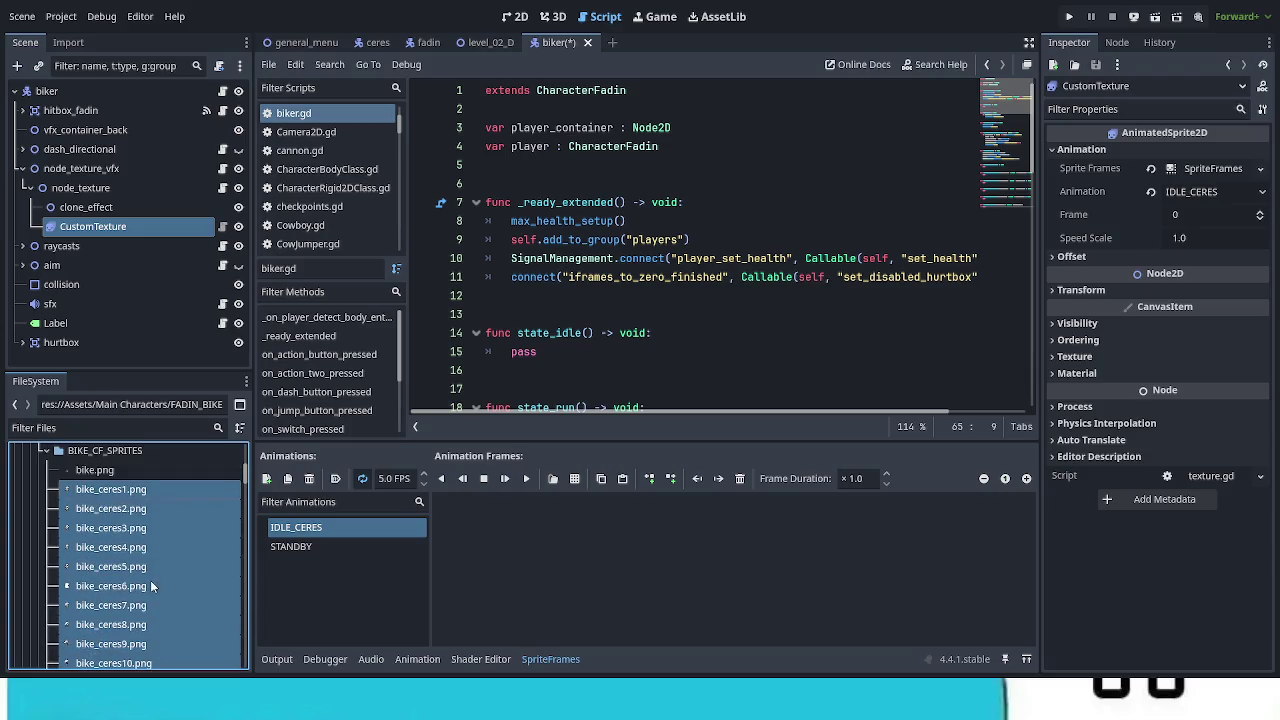
{"action": "left_click_drag", "start_coordinate": [125, 490], "coordinate": [517, 586]}
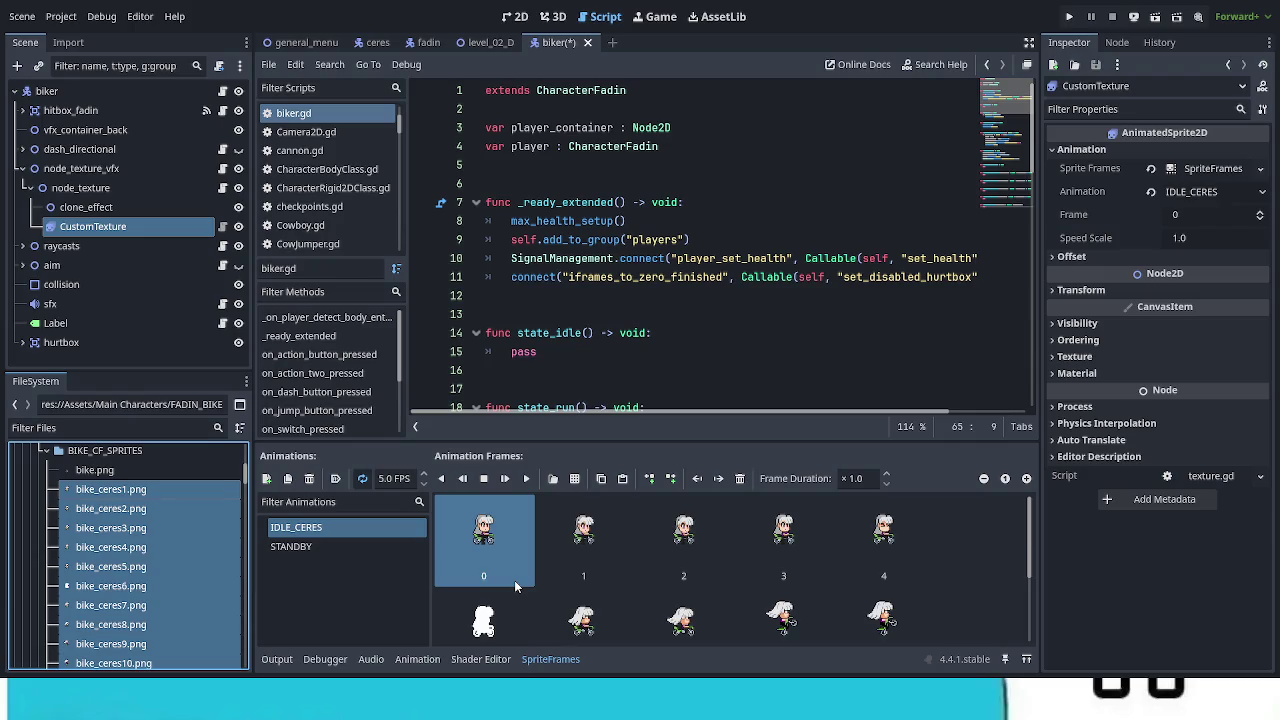
Step: In the 2D view, move node_texture_vfx to the bottom of the scene tree and reselect CustomTexture
{"action": "left_click", "coordinate": [515, 16]}
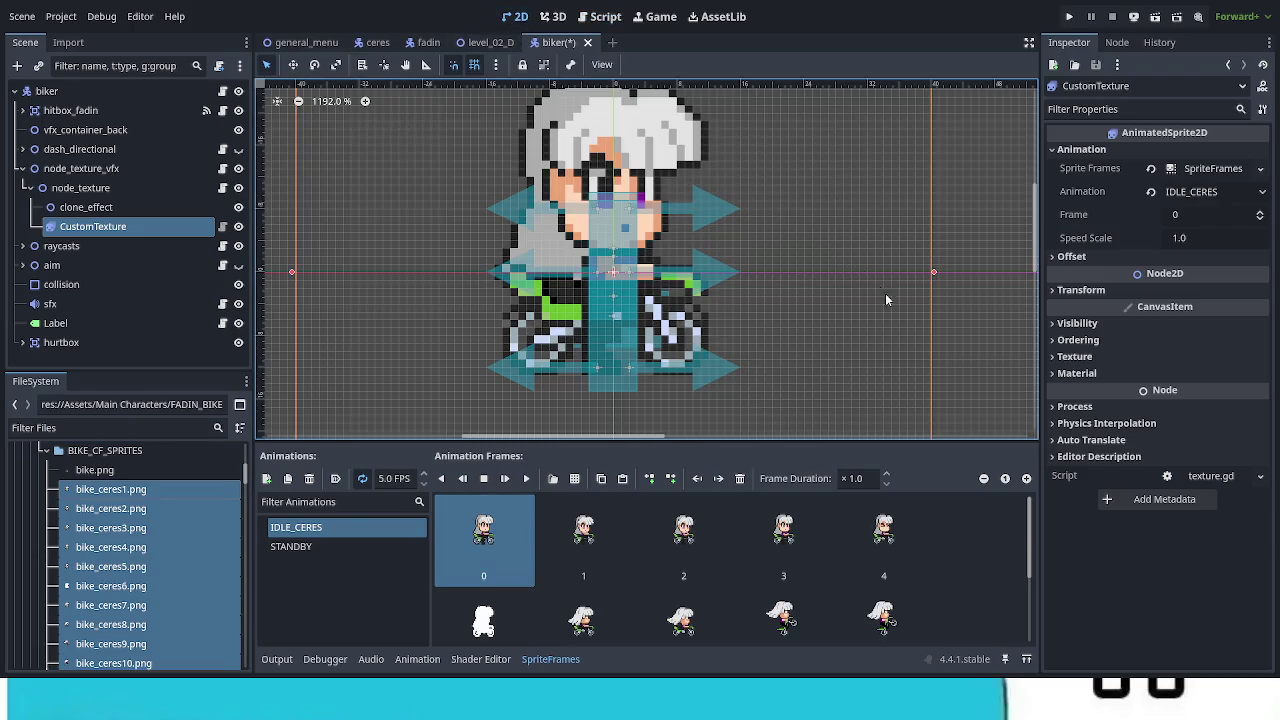
{"action": "left_click", "coordinate": [19, 170]}
{"action": "left_click_drag", "start_coordinate": [40, 172], "coordinate": [73, 292]}
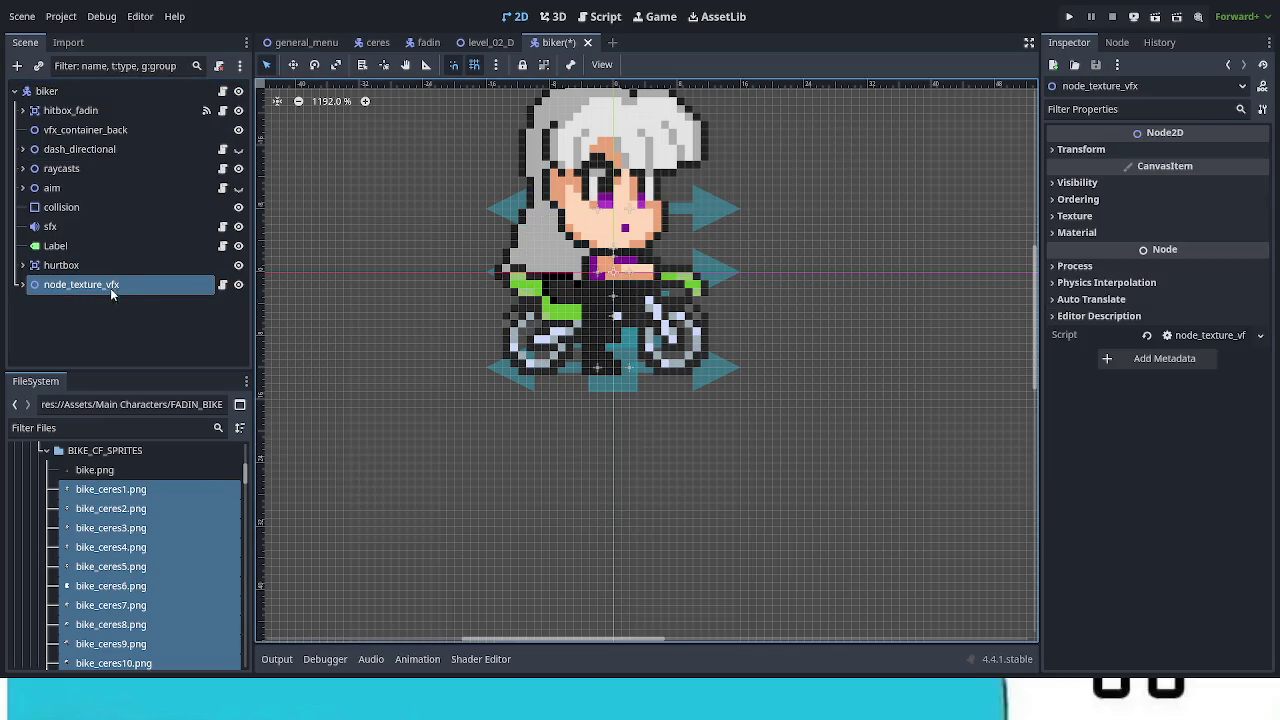
{"action": "left_click", "coordinate": [22, 285]}
{"action": "left_click", "coordinate": [89, 342]}
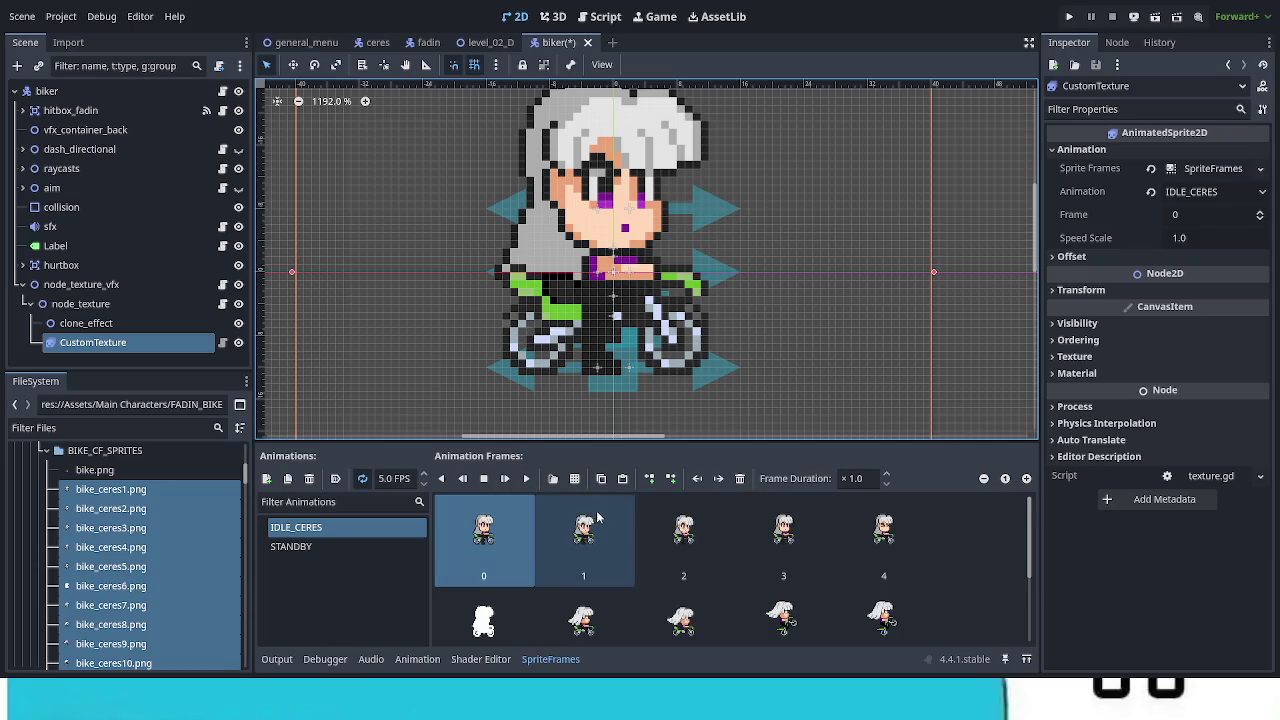
Step: Delete IDLE_CERES frames 4–11, leaving four frames, and play the animation
{"action": "left_click", "coordinate": [880, 545]}
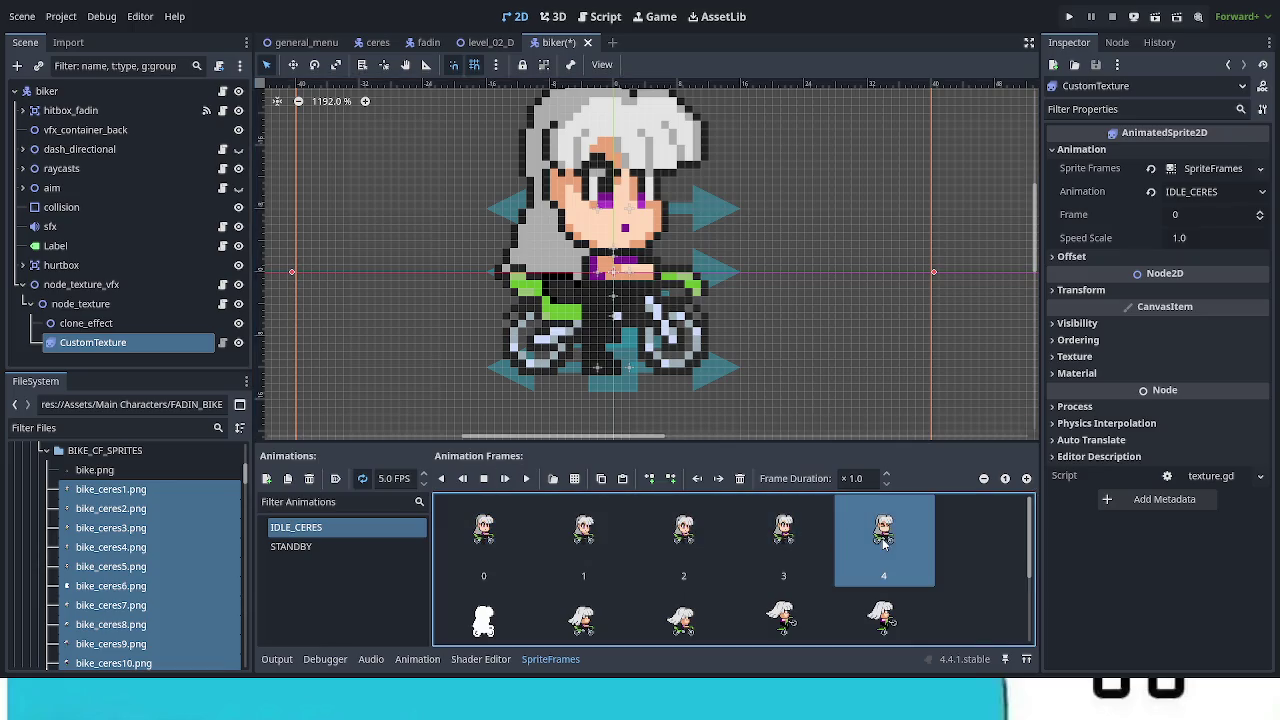
{"action": "scroll", "coordinate": [880, 545], "scroll_direction": "down", "scroll_amount": 3}
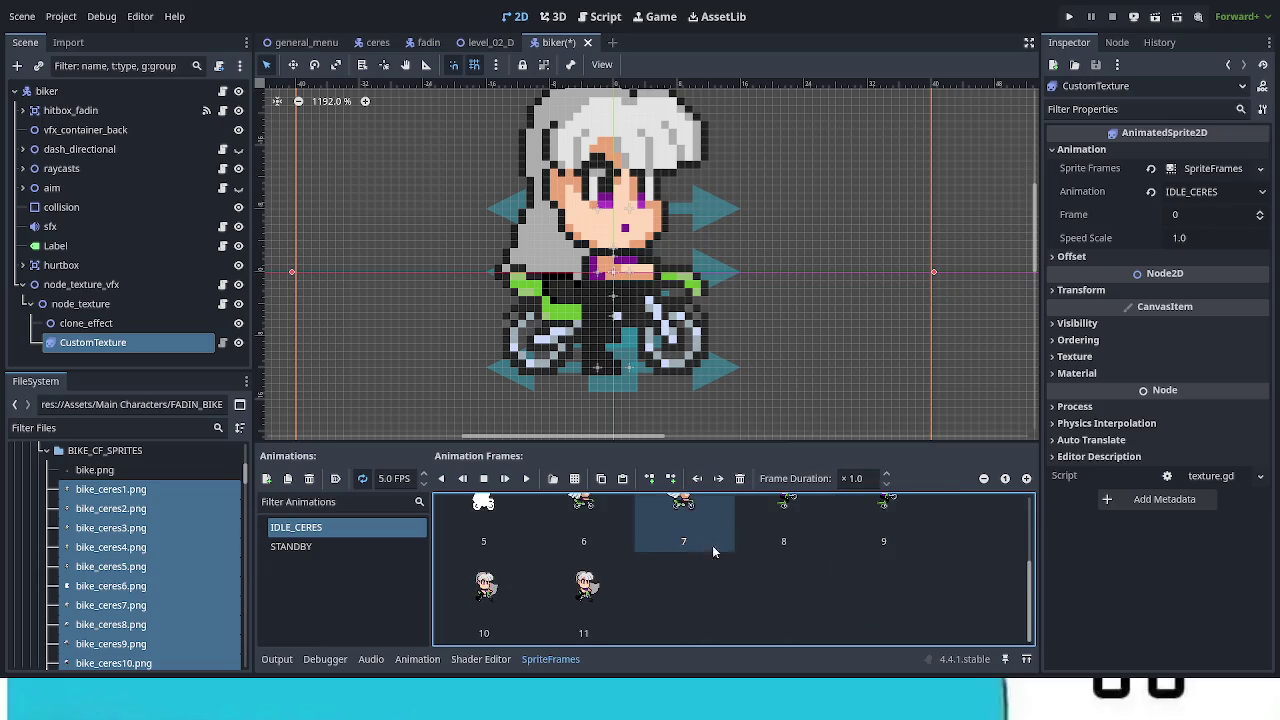
{"action": "left_click", "coordinate": [586, 600]}
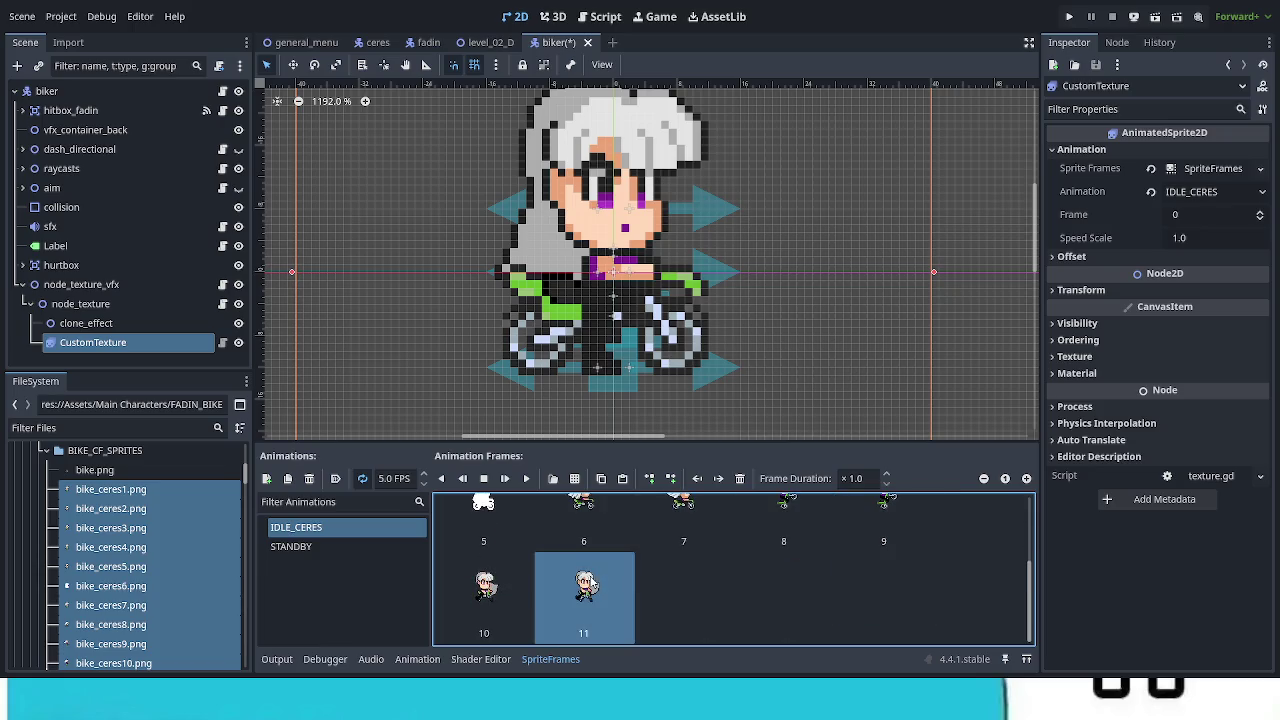
{"action": "left_click", "coordinate": [740, 478]}
{"action": "left_click", "coordinate": [740, 478]}
{"action": "left_click", "coordinate": [740, 478]}
{"action": "left_click", "coordinate": [740, 478]}
{"action": "left_click", "coordinate": [740, 478]}
{"action": "left_click", "coordinate": [740, 478]}
{"action": "left_click", "coordinate": [740, 478]}
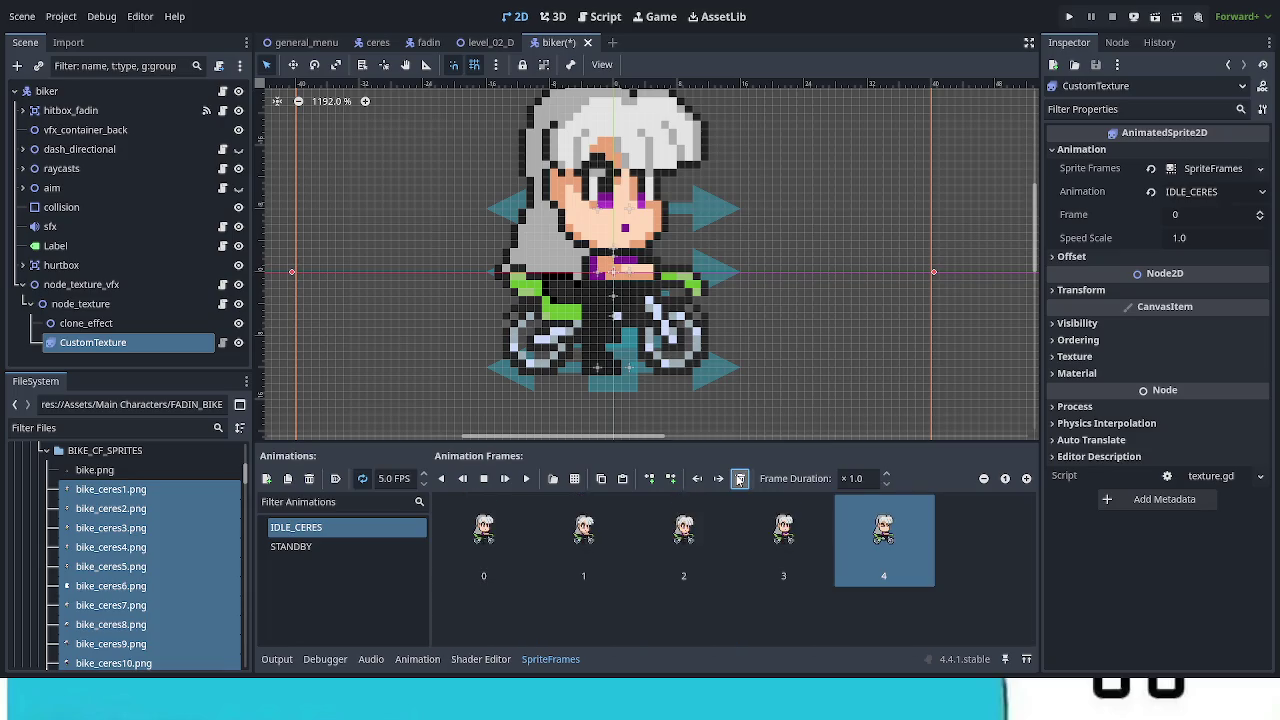
{"action": "left_click", "coordinate": [740, 478]}
{"action": "left_click", "coordinate": [527, 478]}
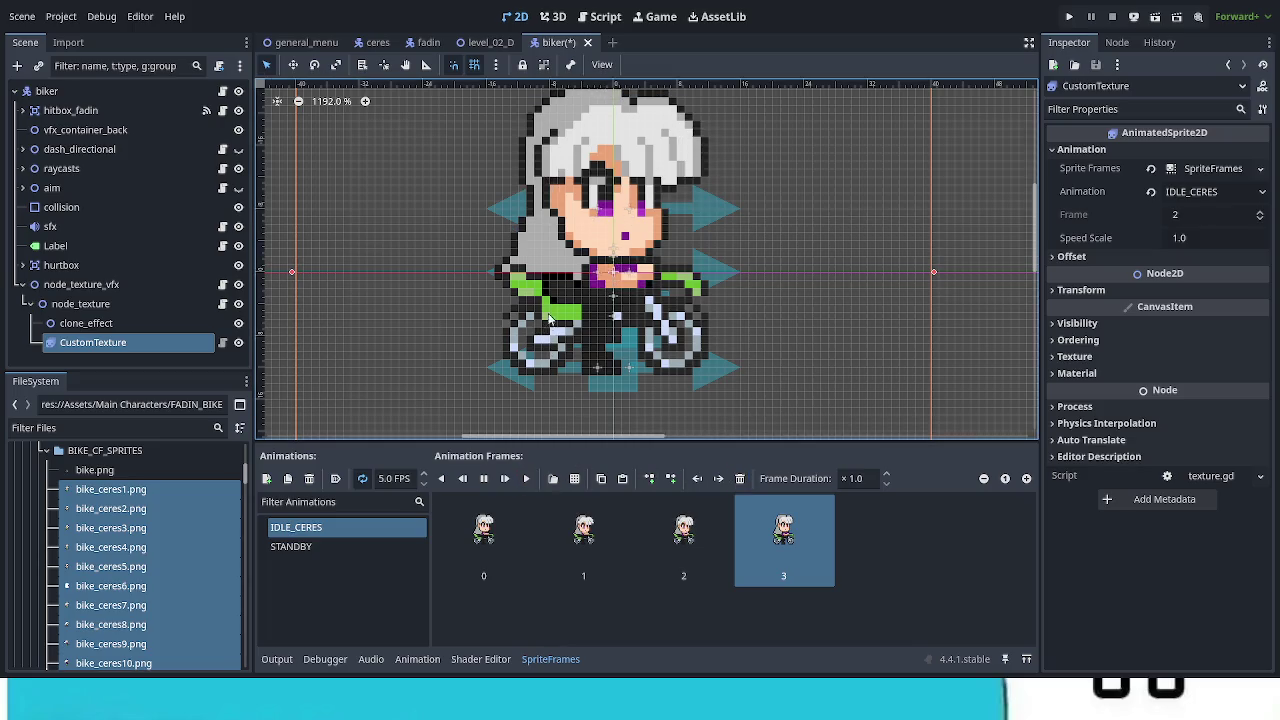
{"action": "scroll", "coordinate": [619, 388], "scroll_direction": "down", "scroll_amount": 4}
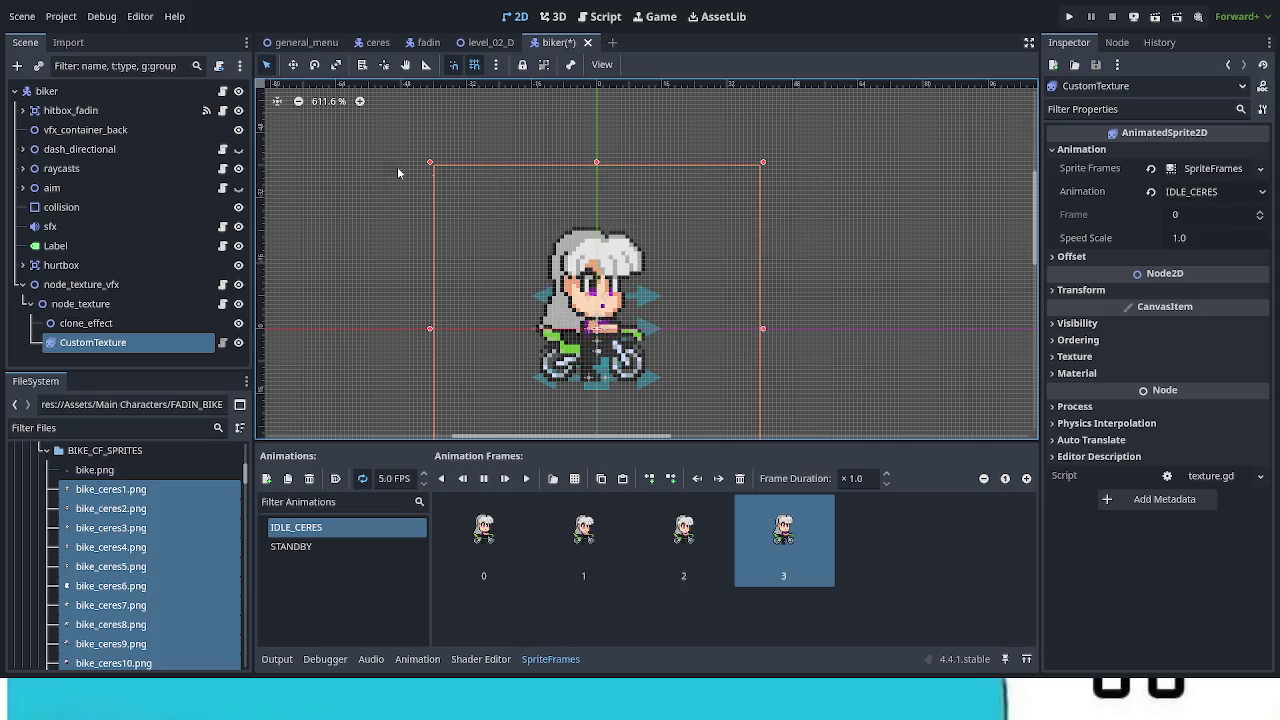
Step: Raise the collision rectangle's bottom edge slightly and save the biker scene
{"action": "left_click", "coordinate": [98, 207]}
{"action": "scroll", "coordinate": [625, 365], "scroll_direction": "up", "scroll_amount": 5}
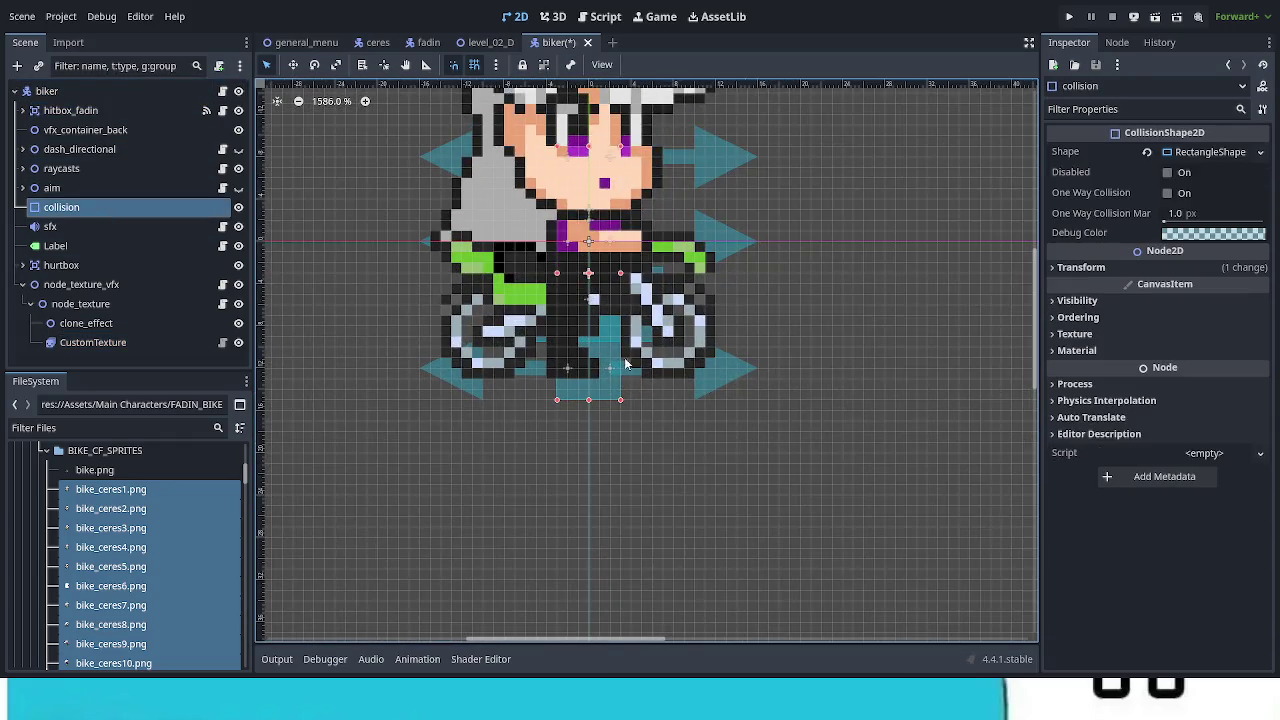
{"action": "left_click_drag", "start_coordinate": [589, 399], "coordinate": [589, 381]}
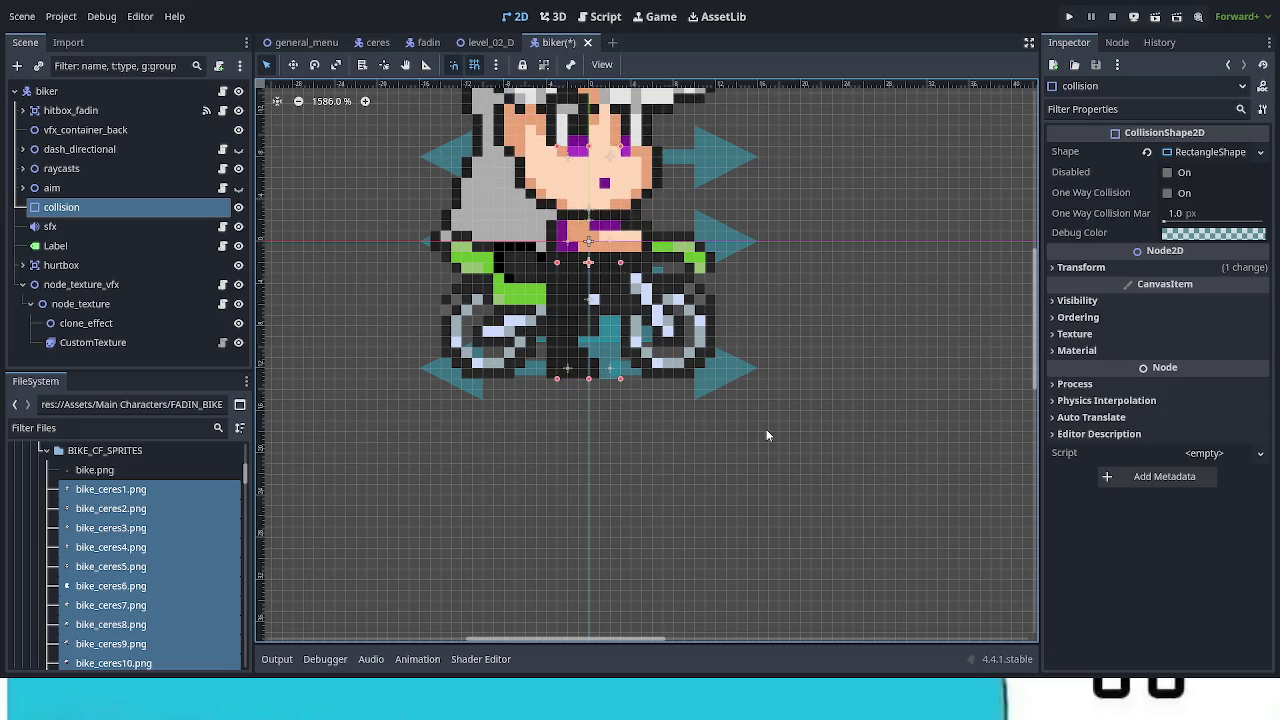
{"action": "scroll", "coordinate": [766, 429], "scroll_direction": "down", "scroll_amount": 2}
{"action": "key", "text": "ctrl+s"}
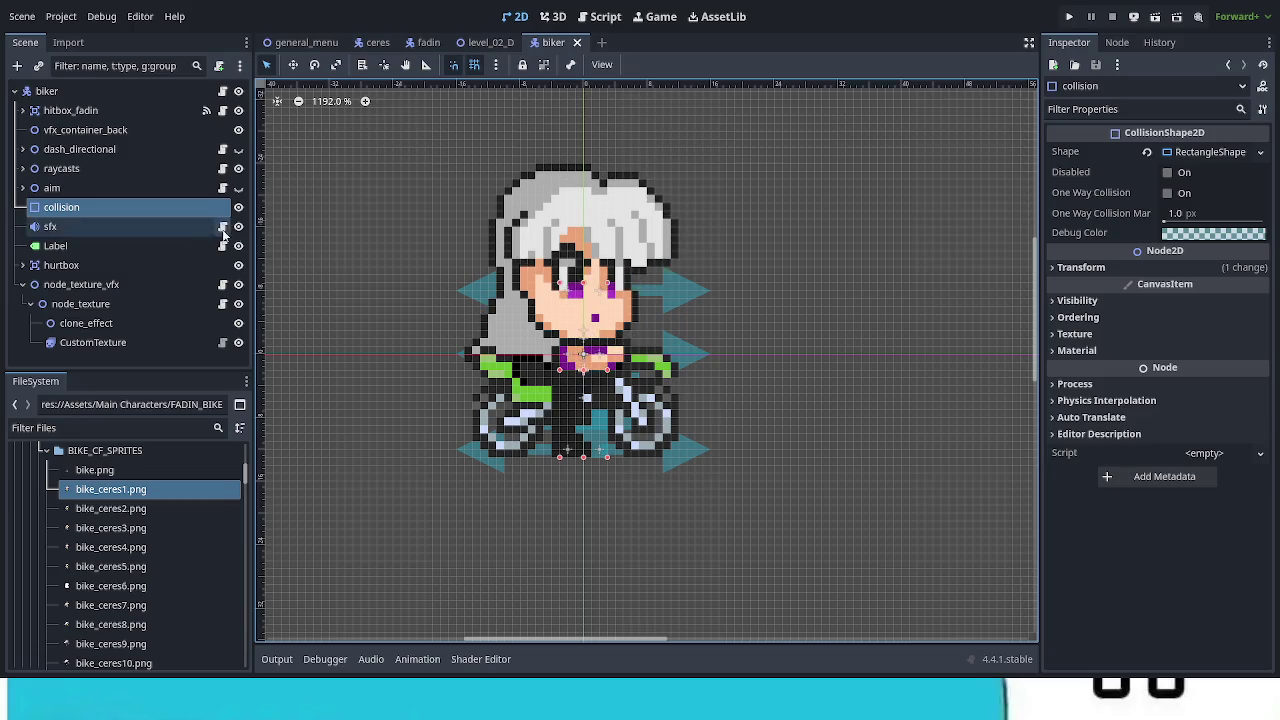
Step: Move node_texture_vfx under biker and back to the bottom, then reselect CustomTexture
{"action": "double_click", "coordinate": [61, 286]}
{"action": "left_click_drag", "start_coordinate": [60, 286], "coordinate": [93, 113]}
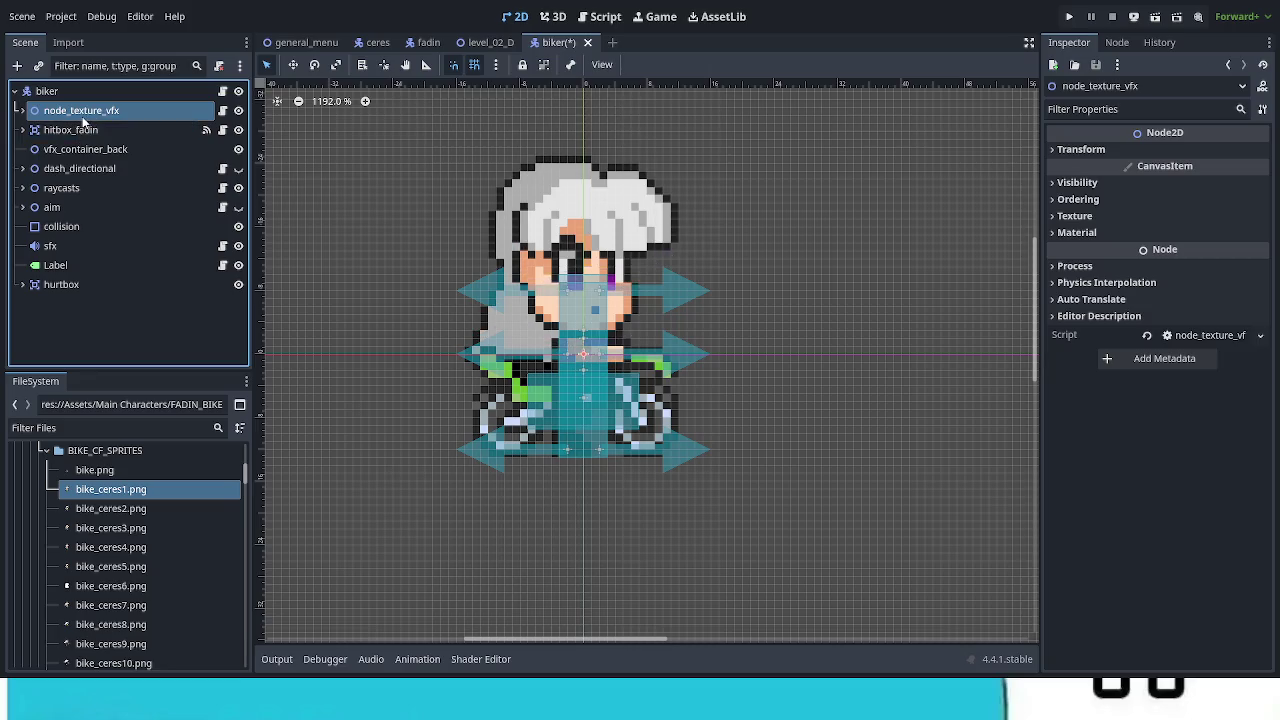
{"action": "left_click_drag", "start_coordinate": [83, 118], "coordinate": [113, 290]}
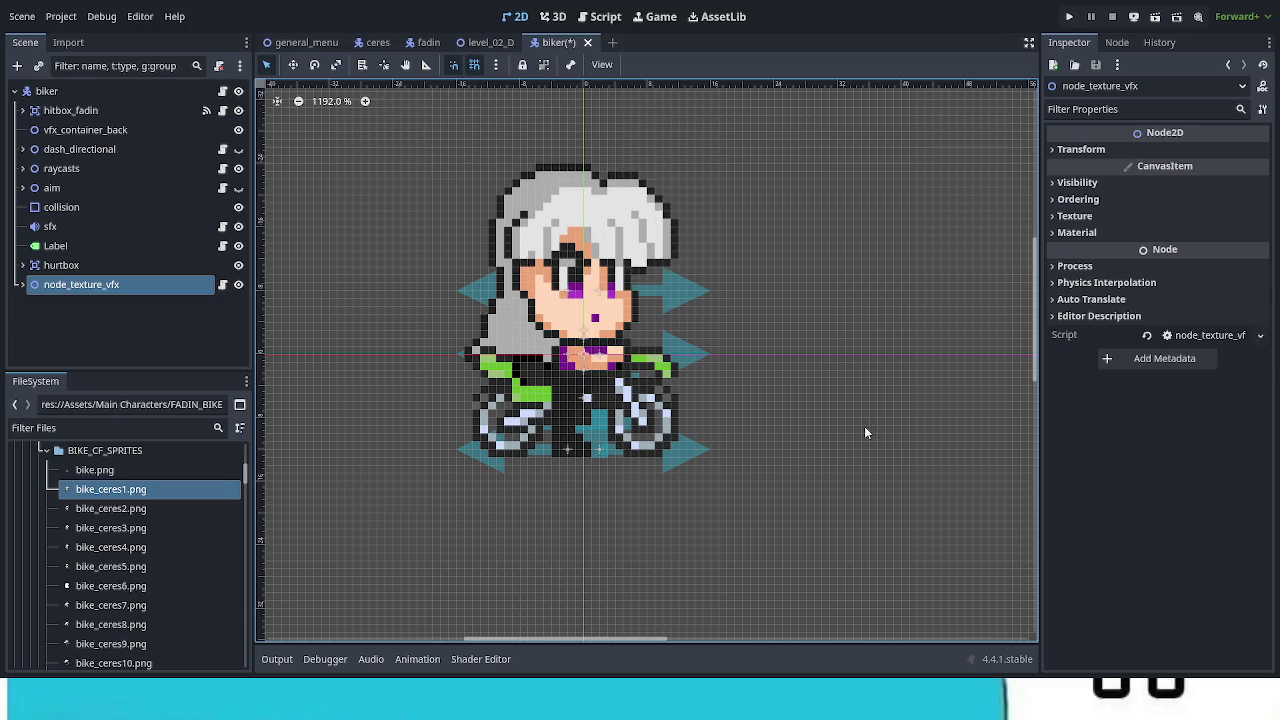
{"action": "left_click", "coordinate": [22, 285]}
{"action": "left_click", "coordinate": [92, 342]}
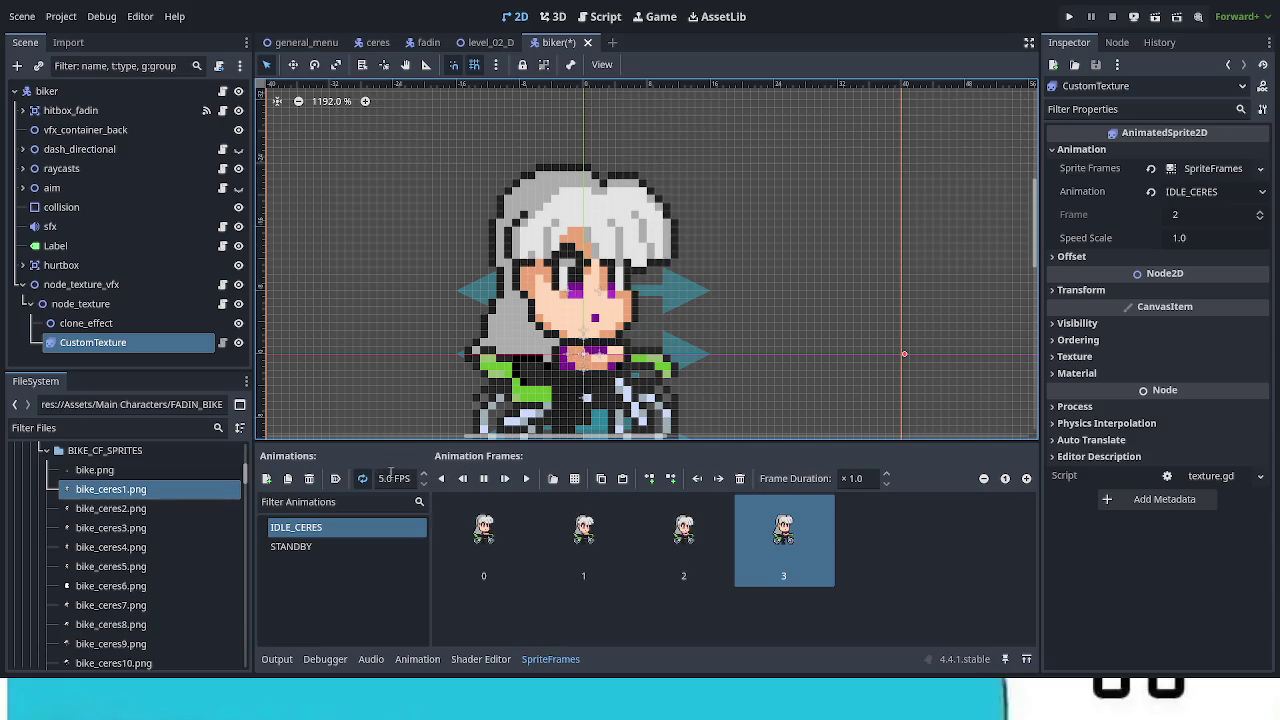
{"action": "scroll", "coordinate": [399, 408], "scroll_direction": "down", "scroll_amount": 2}
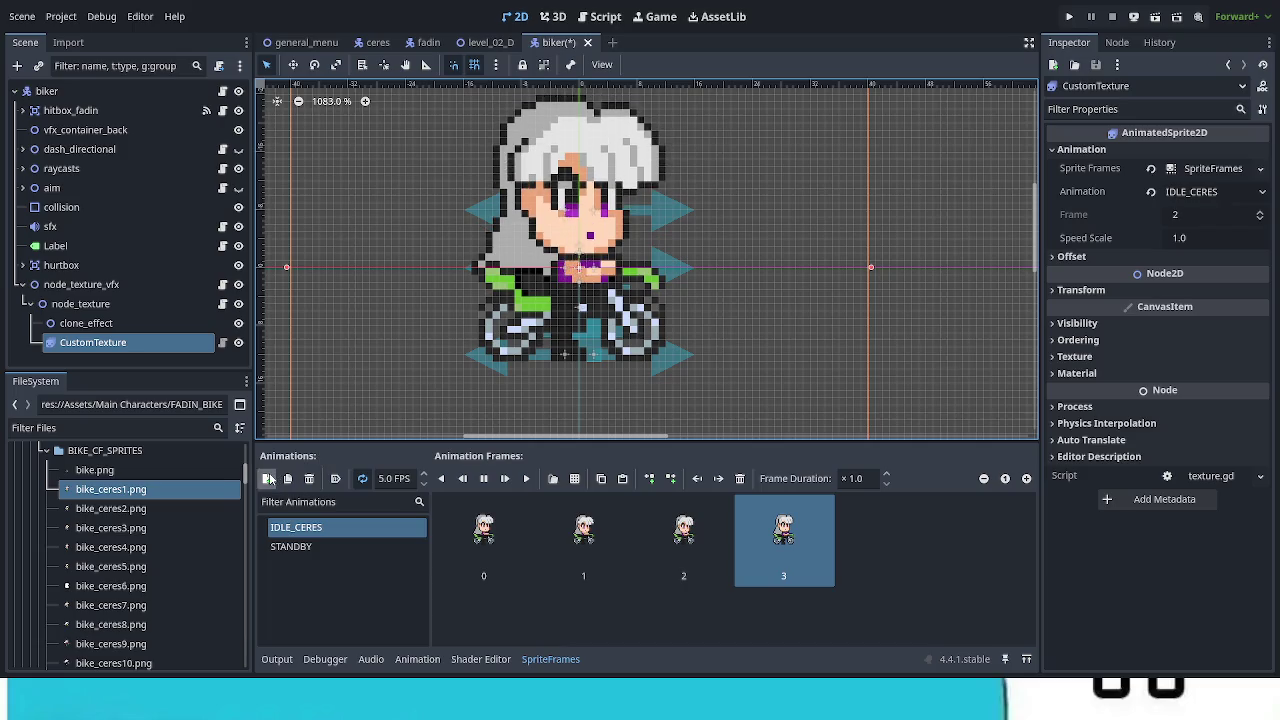
Step: Add a RUN_CERES animation filled with bike_ceres1 through bike_ceres12 as frames
{"action": "left_click", "coordinate": [268, 479]}
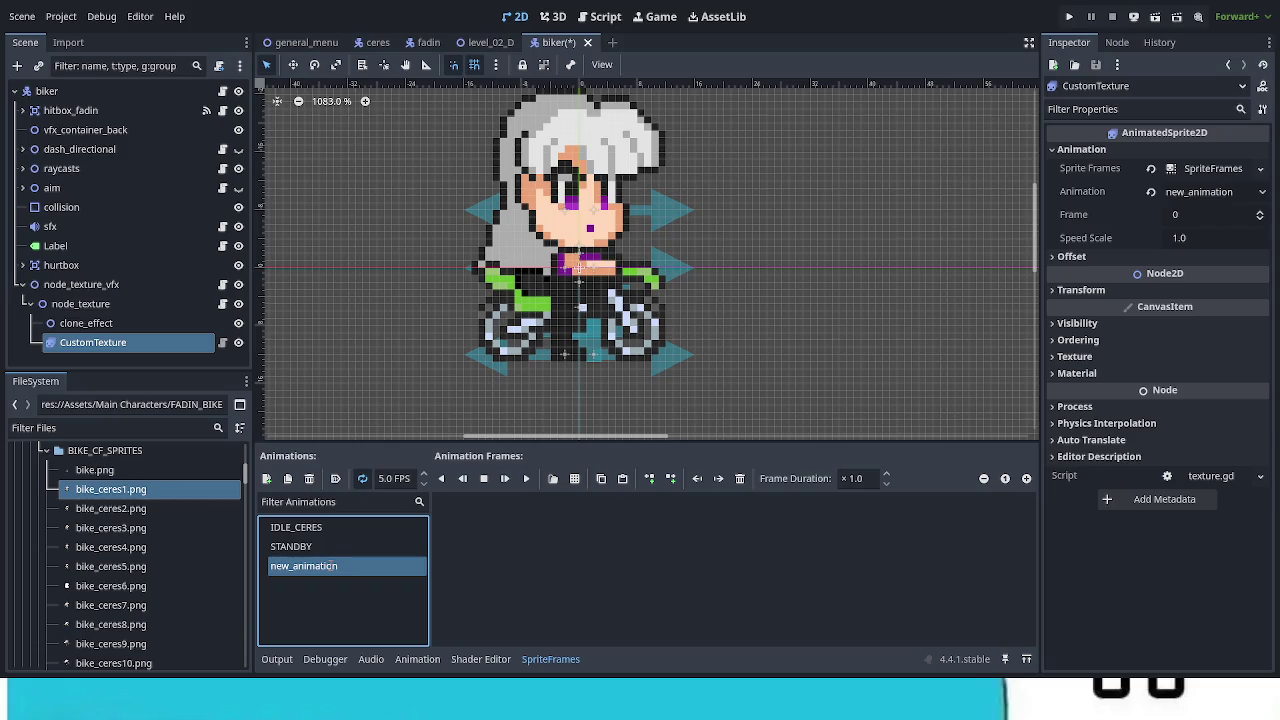
{"action": "type", "text": "RUN_CERES"}
{"action": "key", "text": "Return"}
{"action": "left_click", "coordinate": [135, 512]}
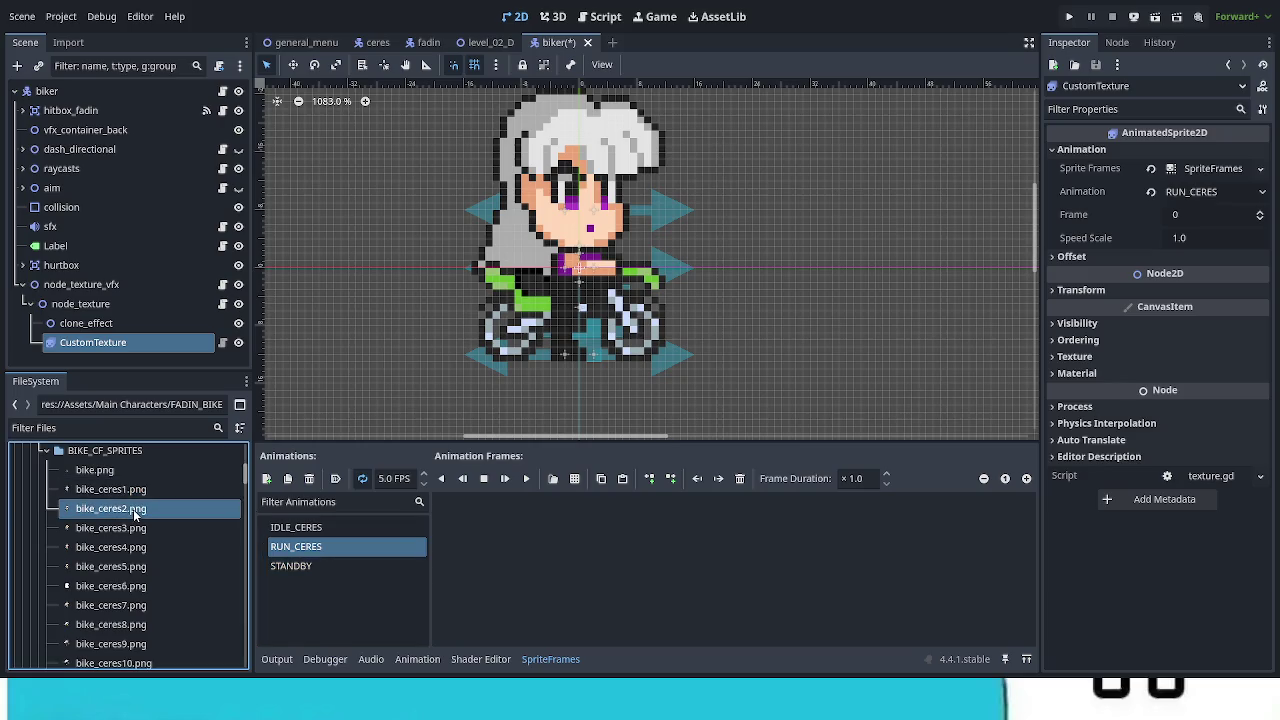
{"action": "scroll", "coordinate": [136, 510], "scroll_direction": "down", "scroll_amount": 3}
{"action": "left_click", "coordinate": [142, 518]}
{"action": "scroll", "coordinate": [146, 524], "scroll_direction": "down", "scroll_amount": 1}
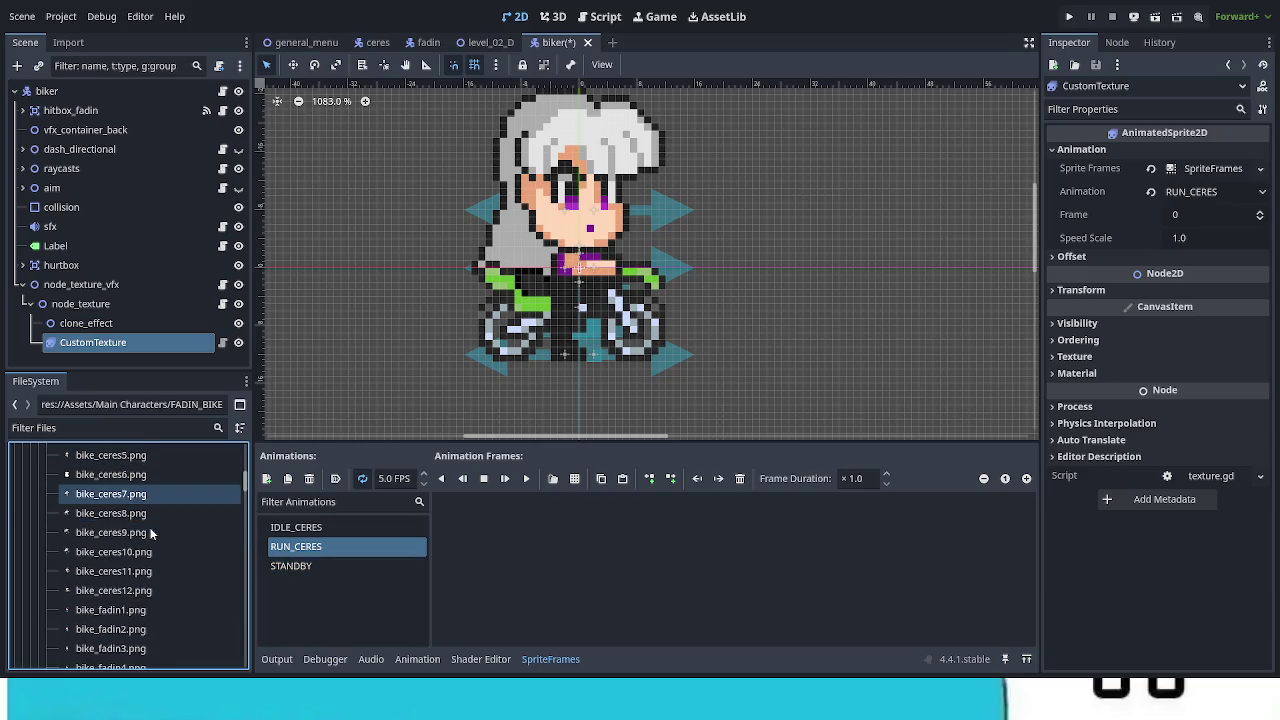
{"action": "left_click", "coordinate": [146, 592], "text": "shift"}
{"action": "scroll", "coordinate": [170, 582], "scroll_direction": "up", "scroll_amount": 3}
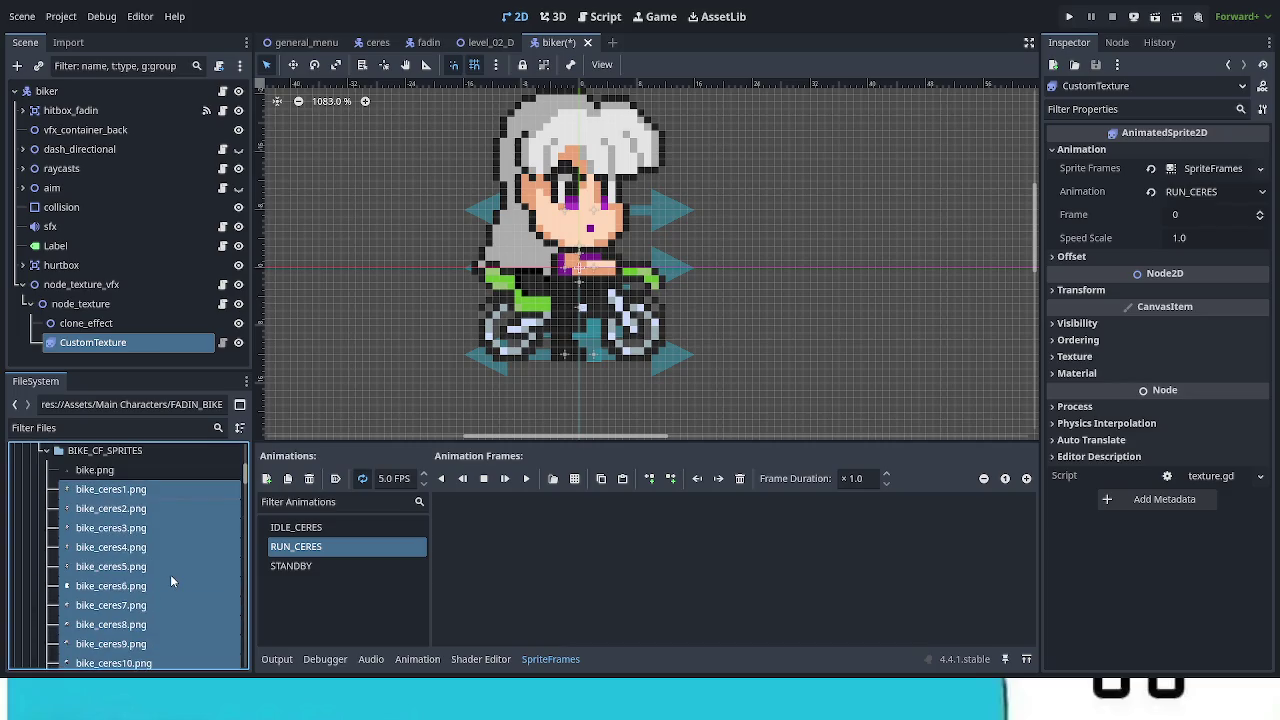
{"action": "left_click_drag", "start_coordinate": [124, 492], "coordinate": [600, 560]}
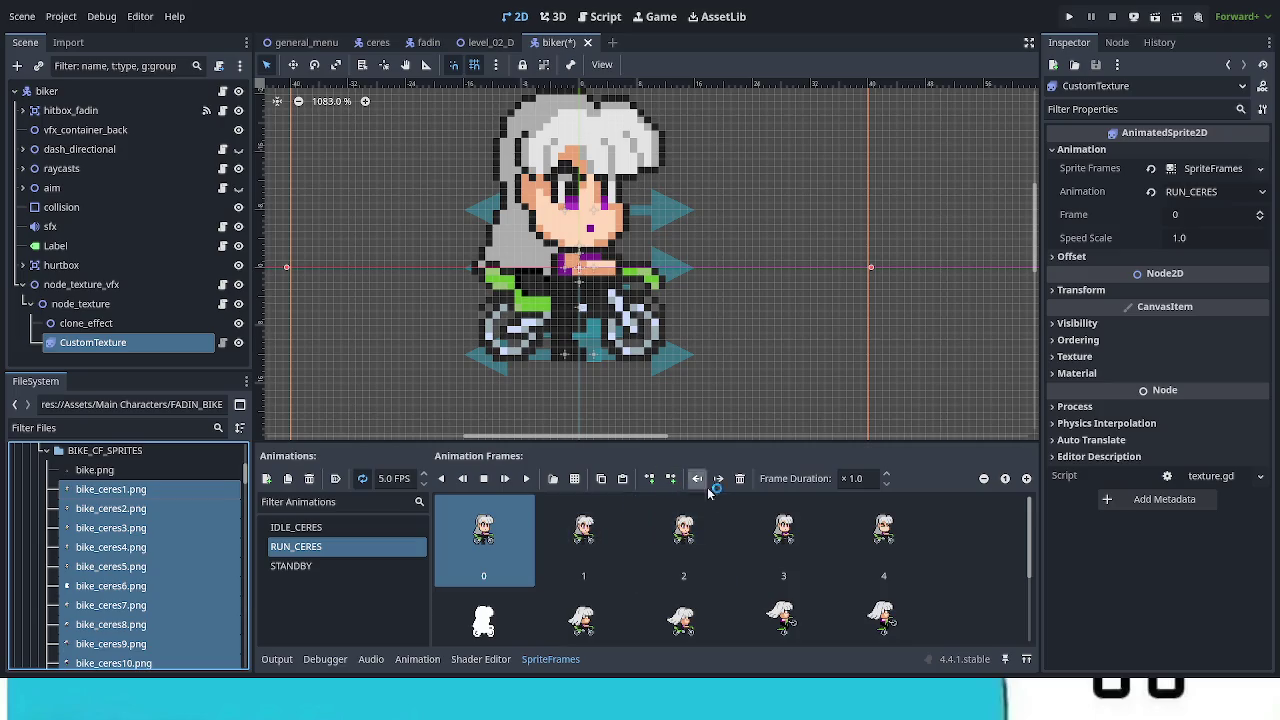
Step: Remove three extra frames from RUN_CERES and preview the animation
{"action": "left_click", "coordinate": [740, 478]}
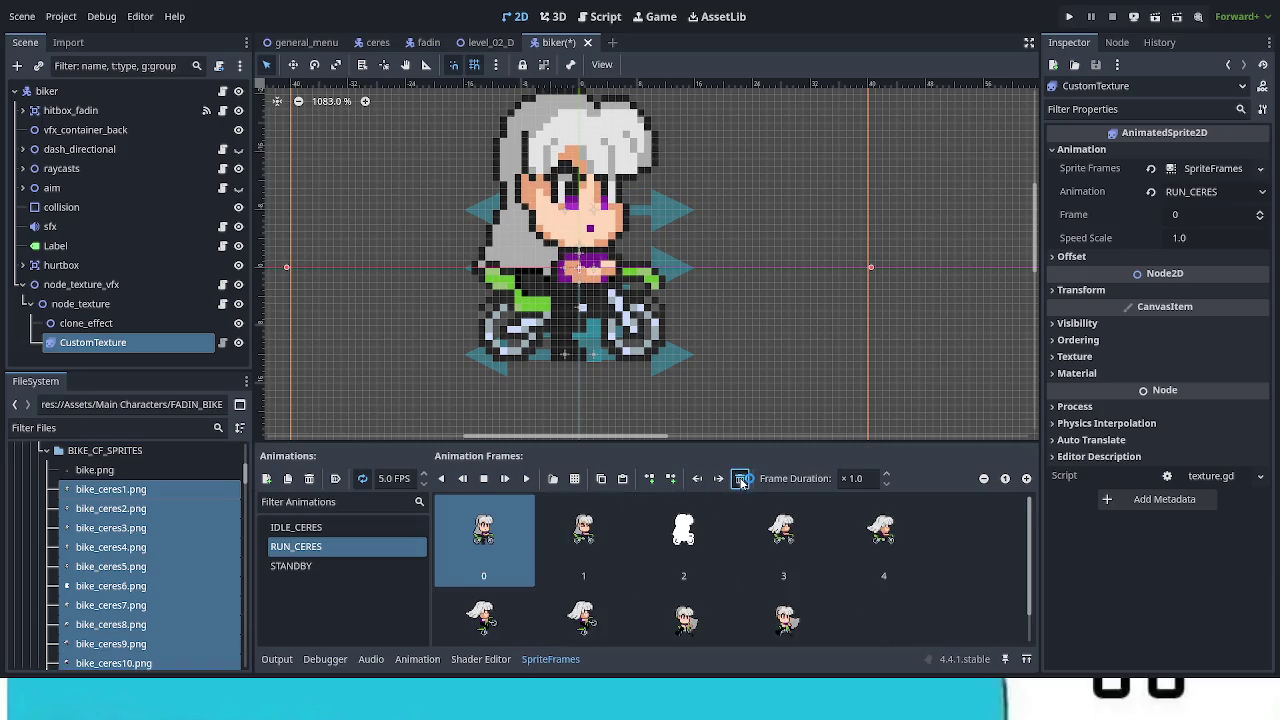
{"action": "left_click", "coordinate": [740, 478]}
{"action": "left_click", "coordinate": [740, 478]}
{"action": "left_click", "coordinate": [740, 478]}
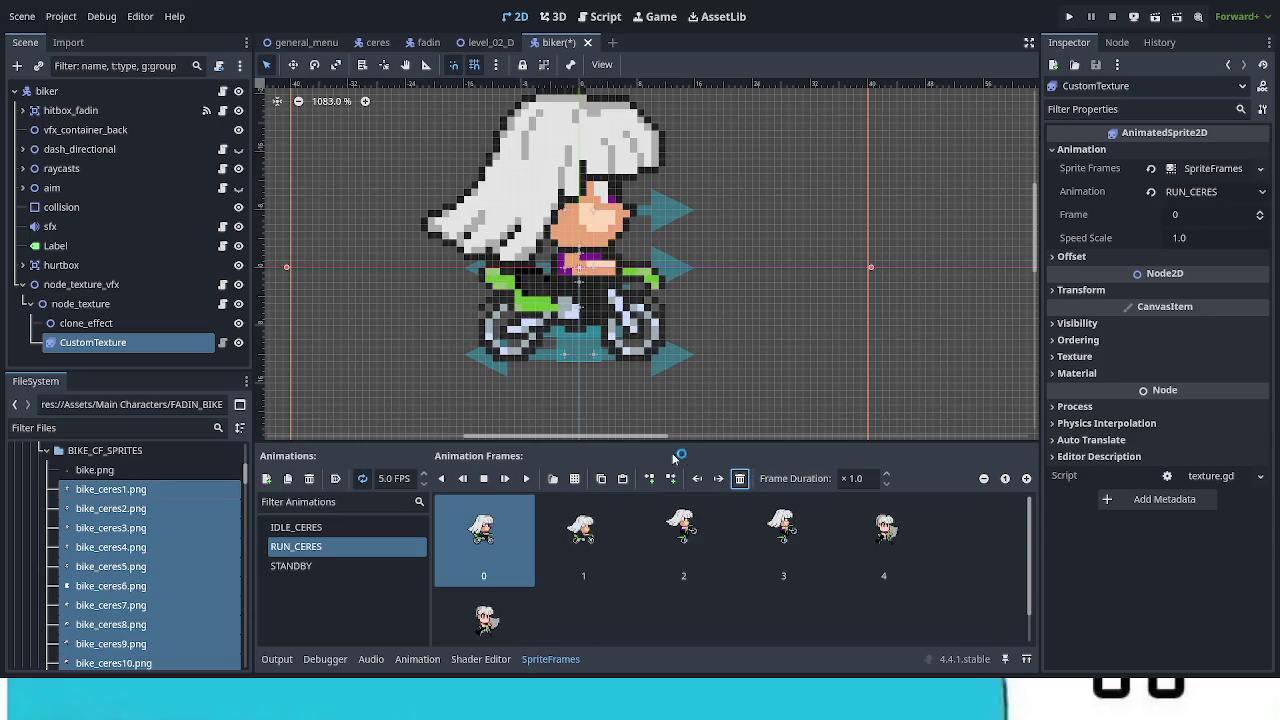
{"action": "left_click", "coordinate": [485, 618]}
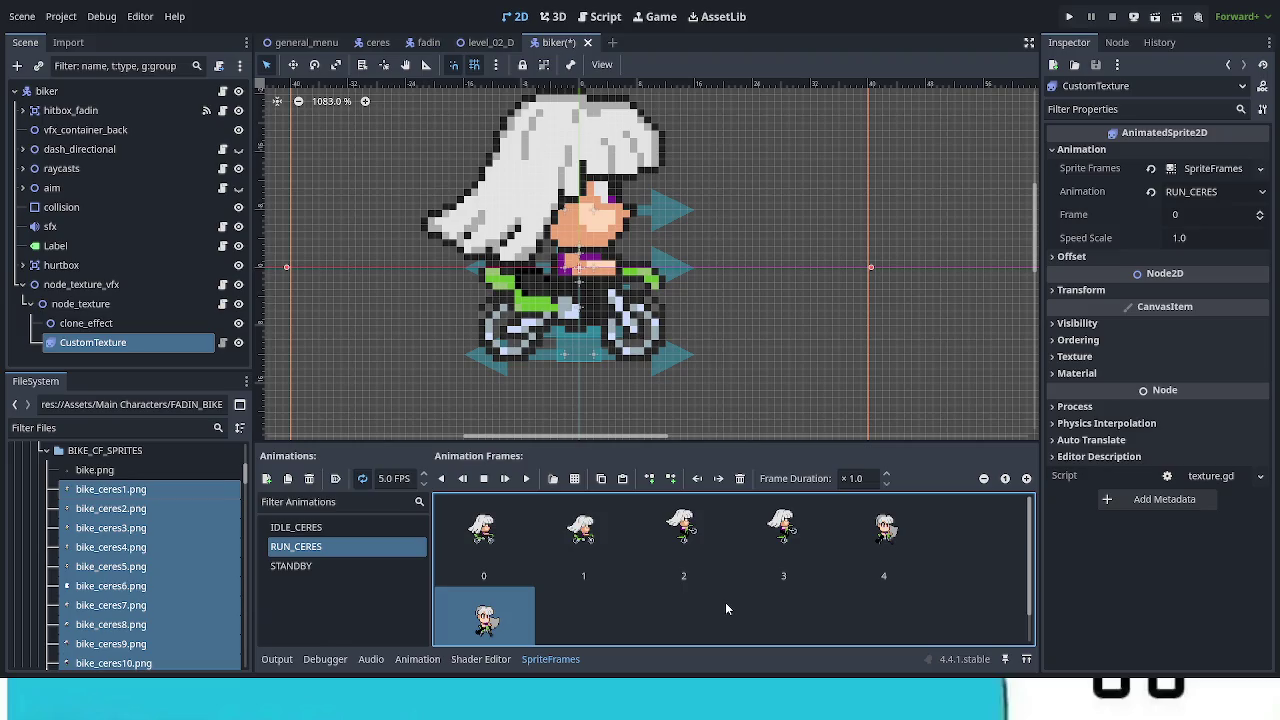
{"action": "left_click", "coordinate": [872, 545]}
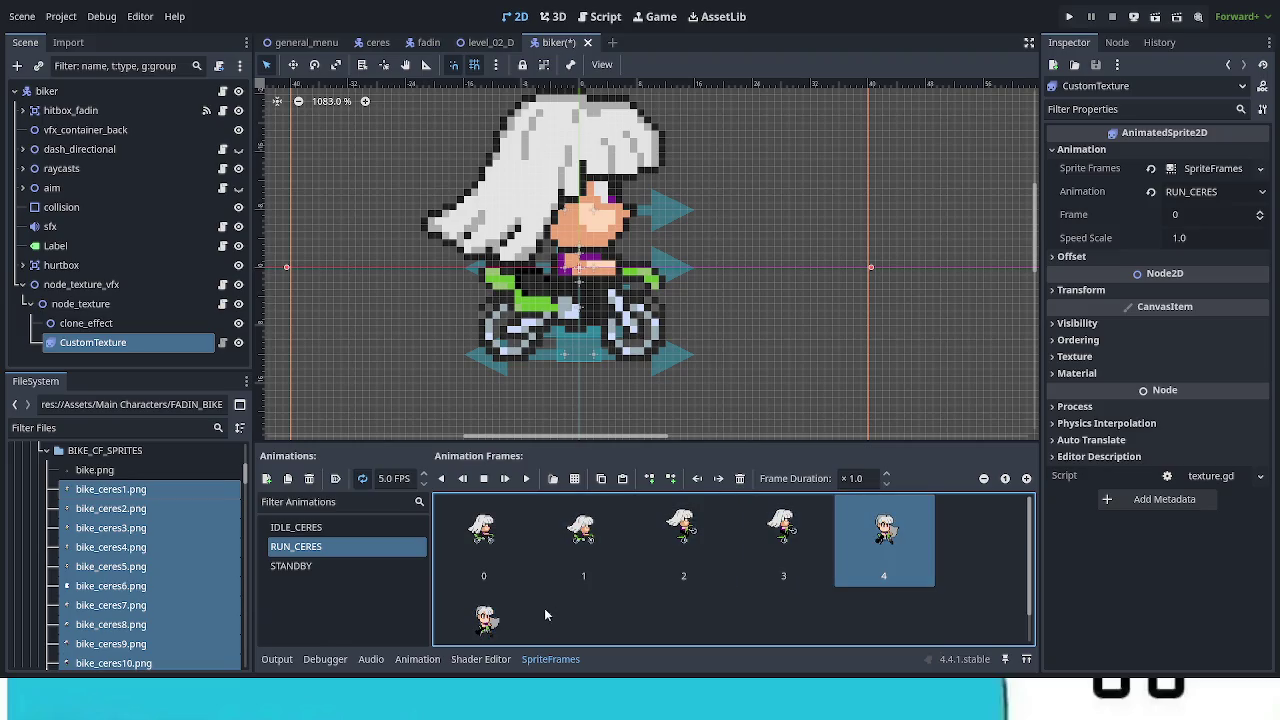
{"action": "left_click", "coordinate": [526, 479]}
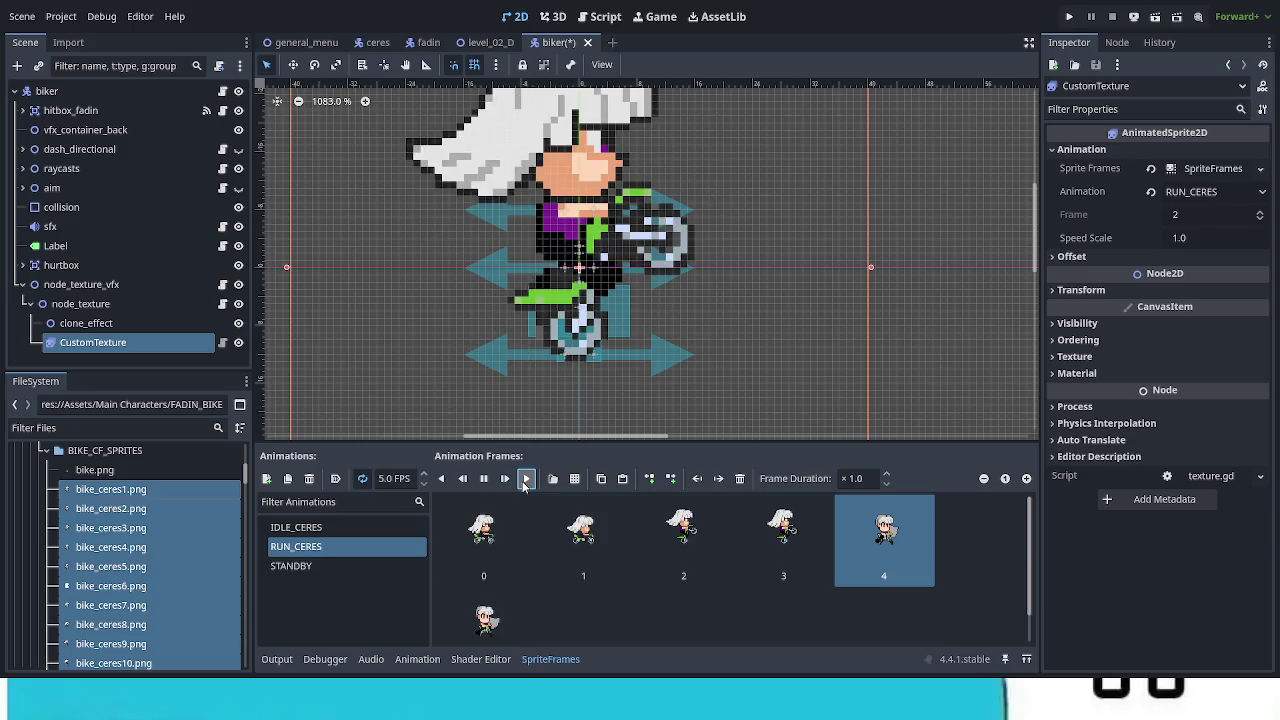
{"action": "left_click", "coordinate": [484, 480]}
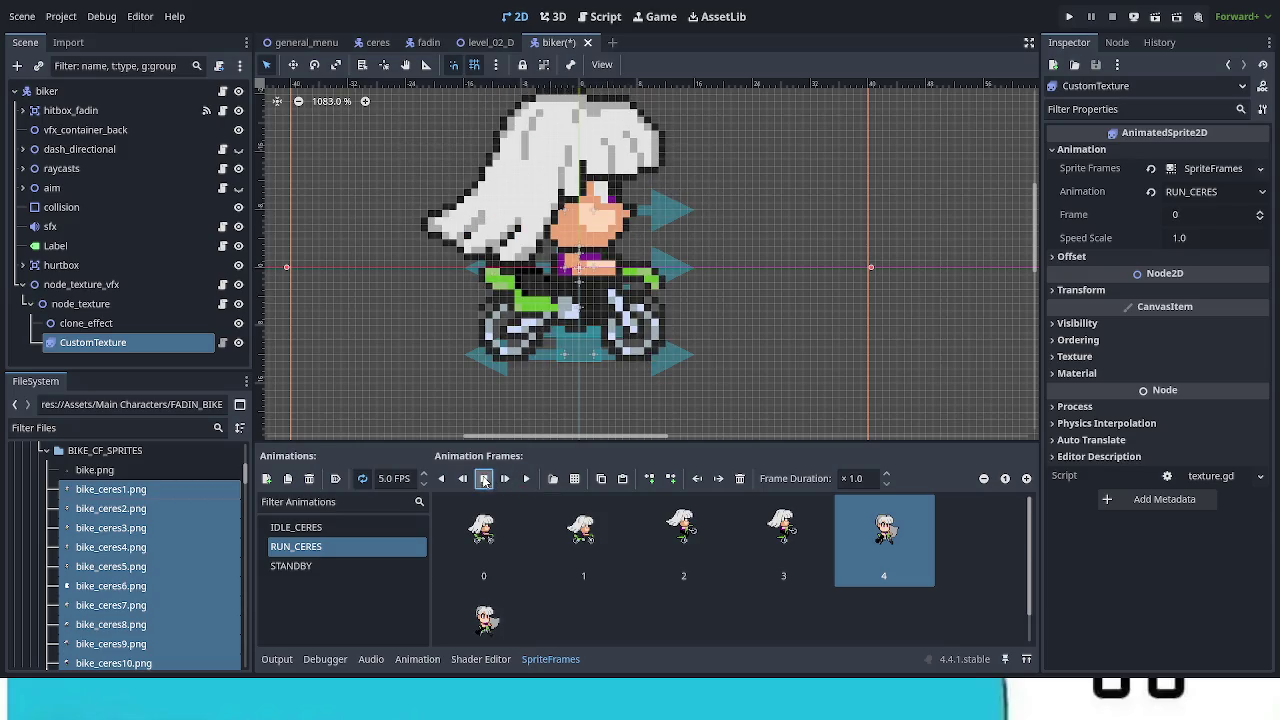
Step: Trim RUN_CERES down to two frames, preview it, and add another new animation
{"action": "left_click", "coordinate": [508, 531]}
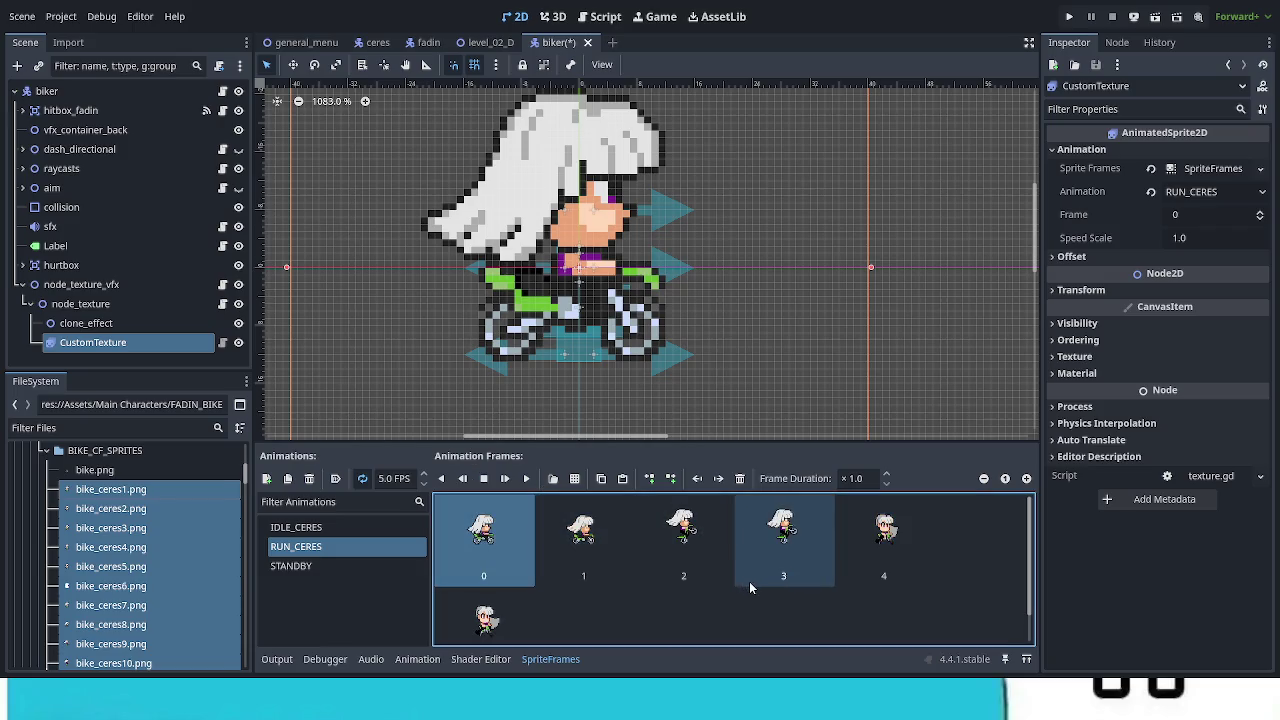
{"action": "left_click", "coordinate": [695, 553]}
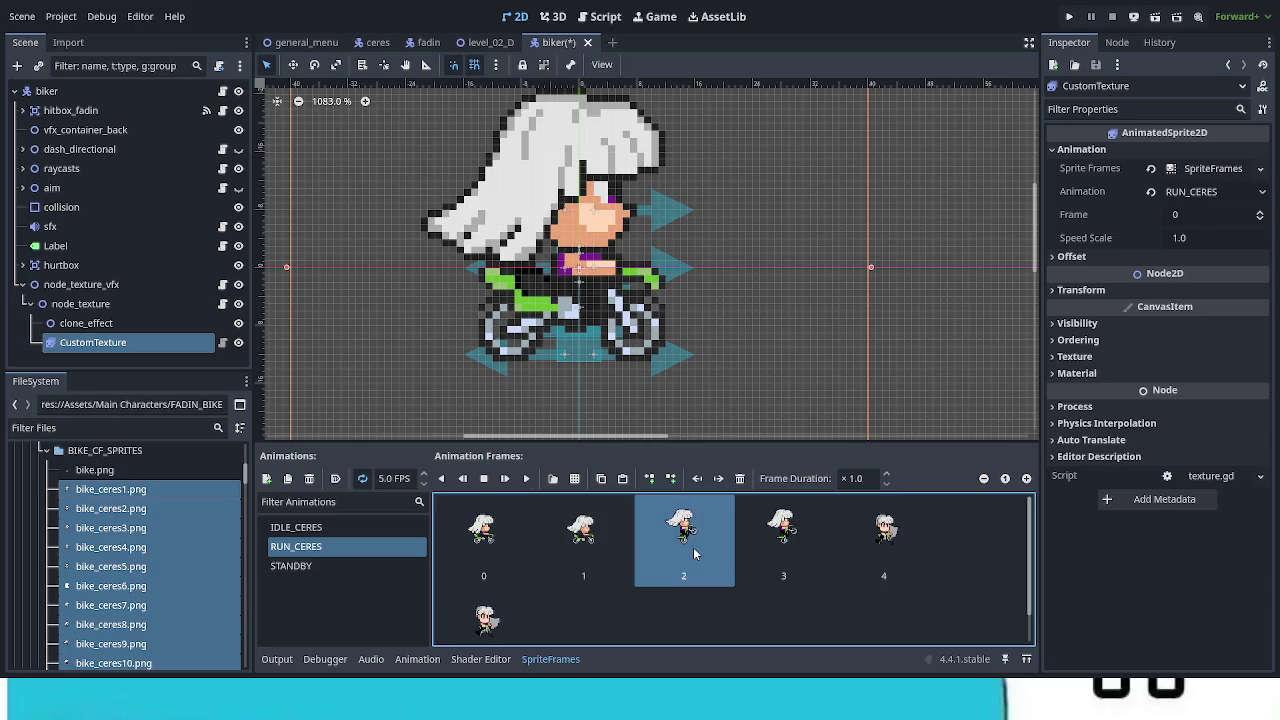
{"action": "left_click", "coordinate": [482, 614]}
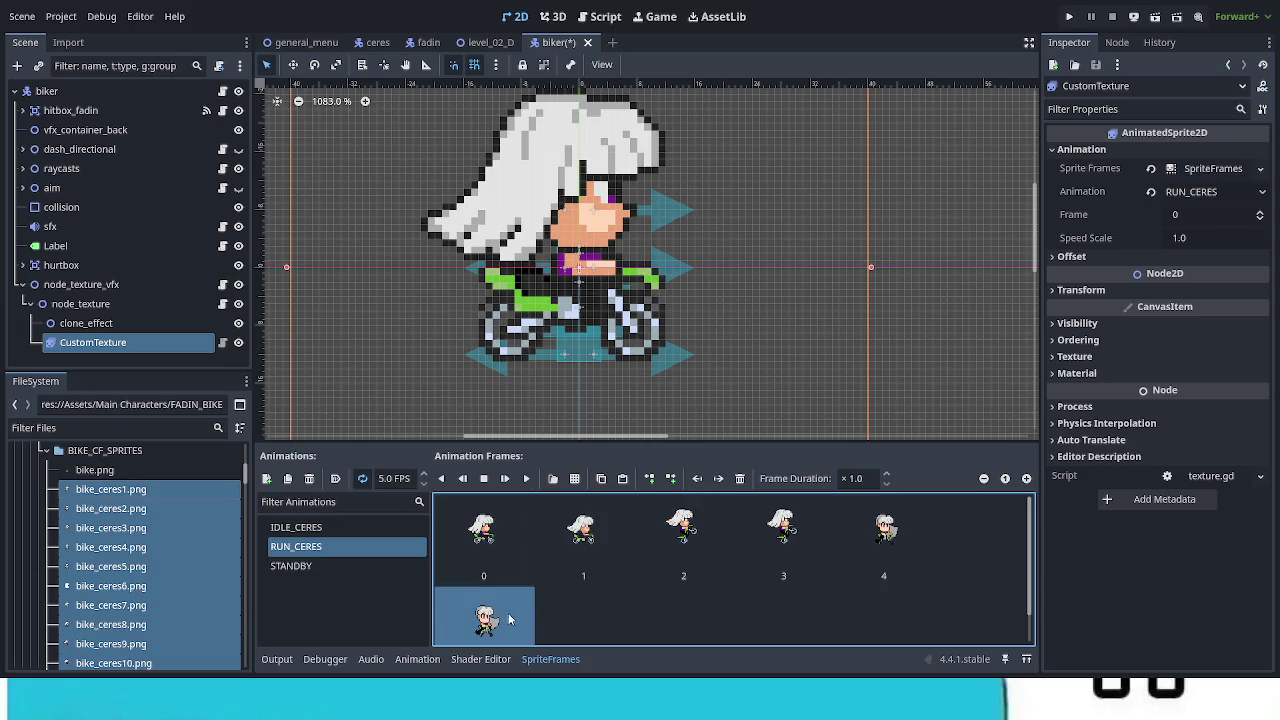
{"action": "left_click", "coordinate": [740, 478]}
{"action": "left_click", "coordinate": [740, 478]}
{"action": "left_click", "coordinate": [740, 478]}
{"action": "left_click", "coordinate": [740, 478]}
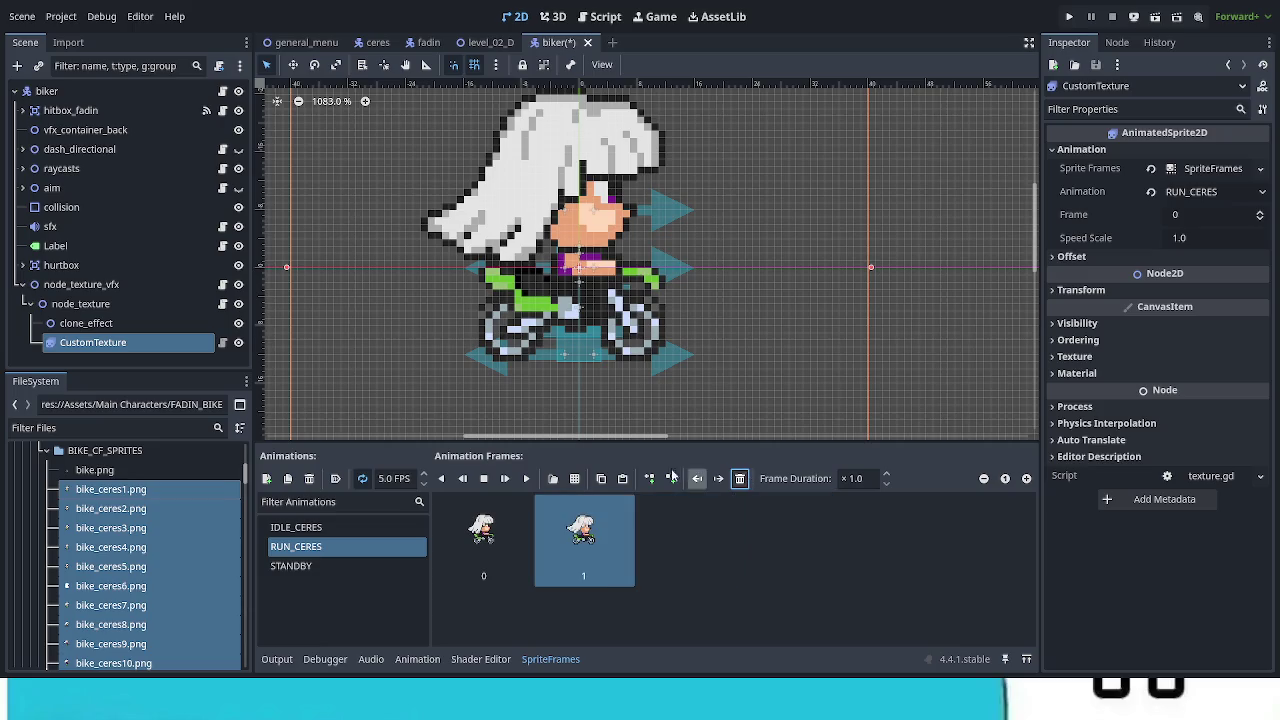
{"action": "left_click", "coordinate": [527, 479]}
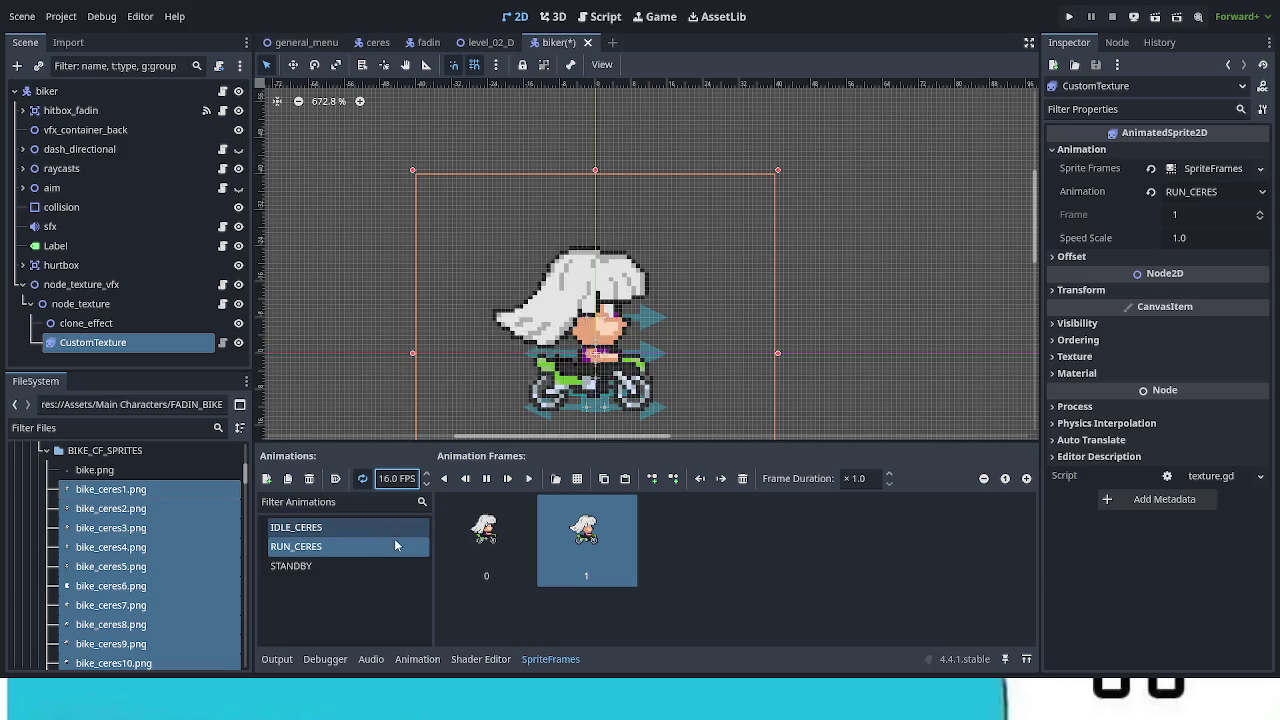
{"action": "left_click", "coordinate": [266, 478]}
{"action": "double_click", "coordinate": [326, 588]}
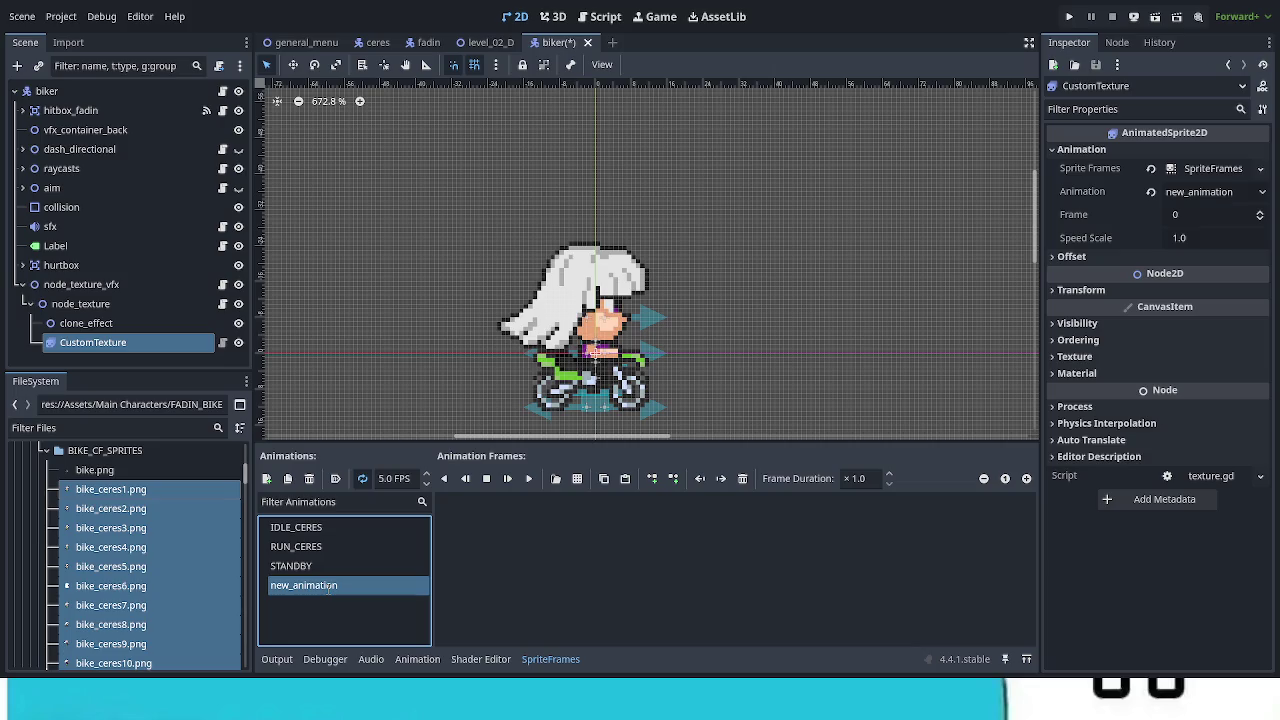
Step: Name the new animation JUMP_CERES, fill it with the bike_ceres sprites, and remove extra frames
{"action": "type", "text": "JUMP_CERES"}
{"action": "key", "text": "Return"}
{"action": "left_click_drag", "start_coordinate": [148, 492], "coordinate": [735, 580]}
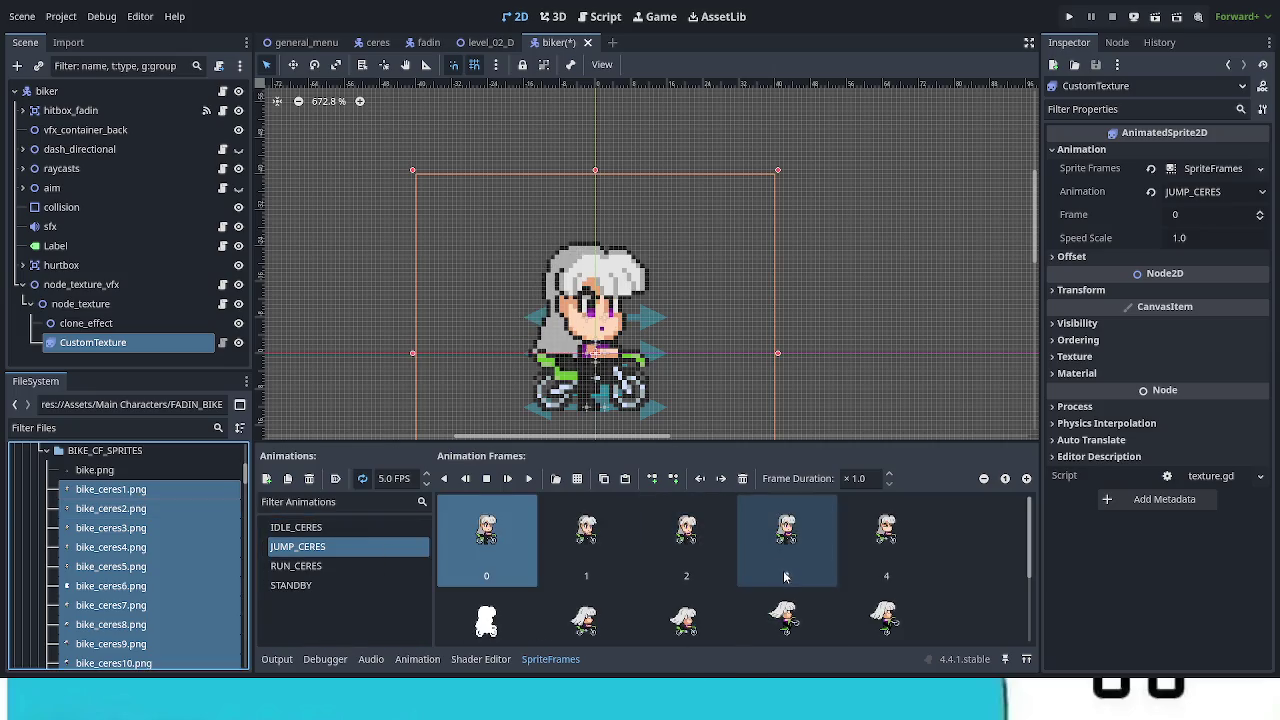
{"action": "left_click", "coordinate": [742, 479]}
{"action": "left_click", "coordinate": [742, 479]}
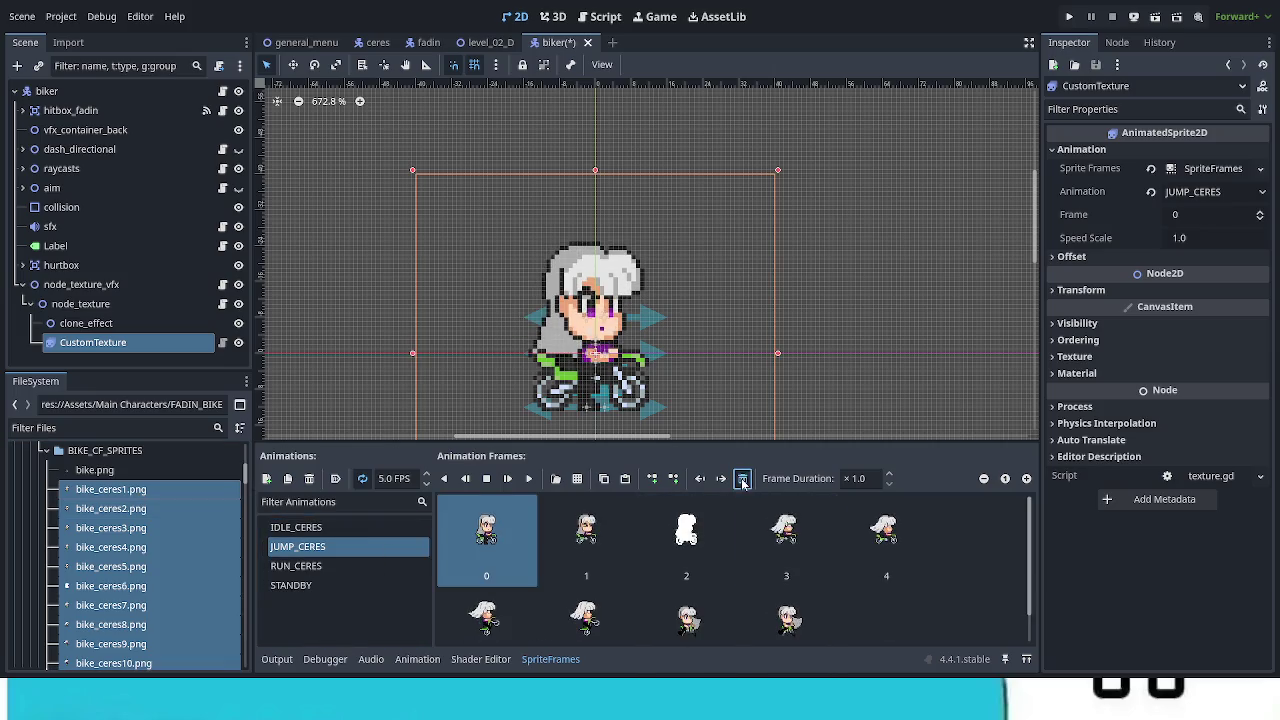
{"action": "left_click", "coordinate": [742, 479]}
{"action": "left_click", "coordinate": [742, 479]}
{"action": "left_click", "coordinate": [742, 479]}
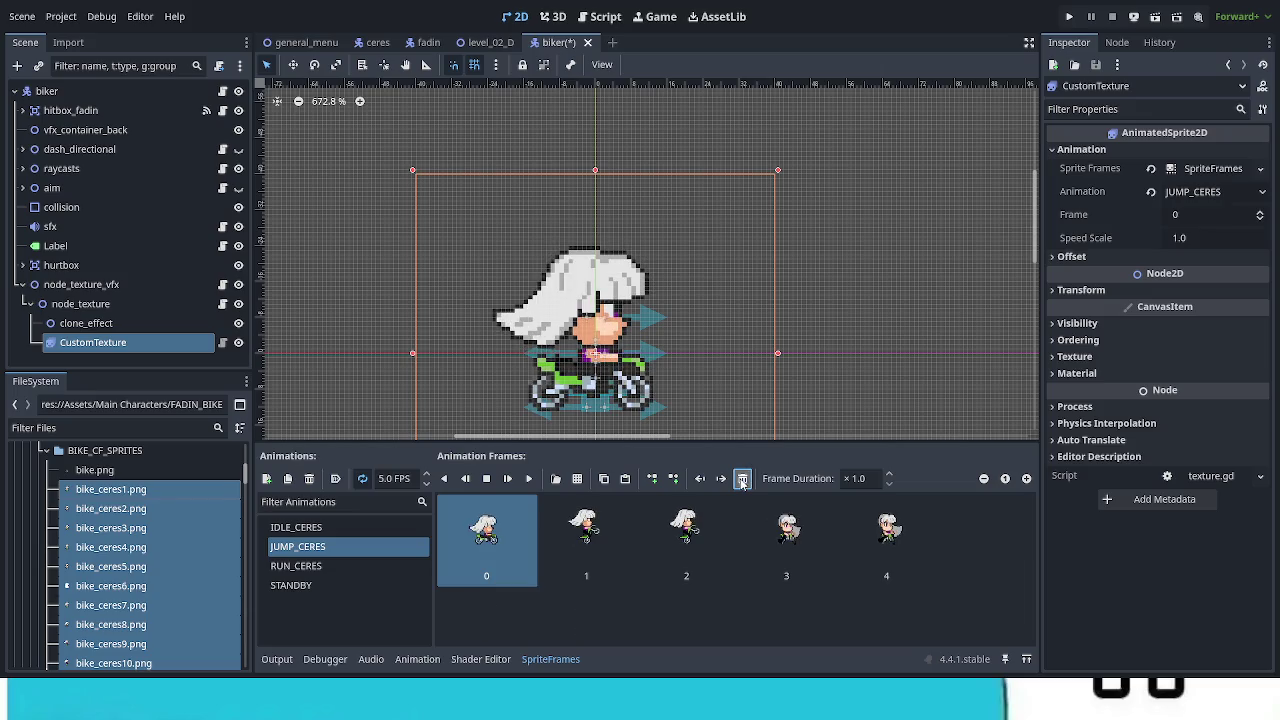
{"action": "left_click", "coordinate": [742, 479]}
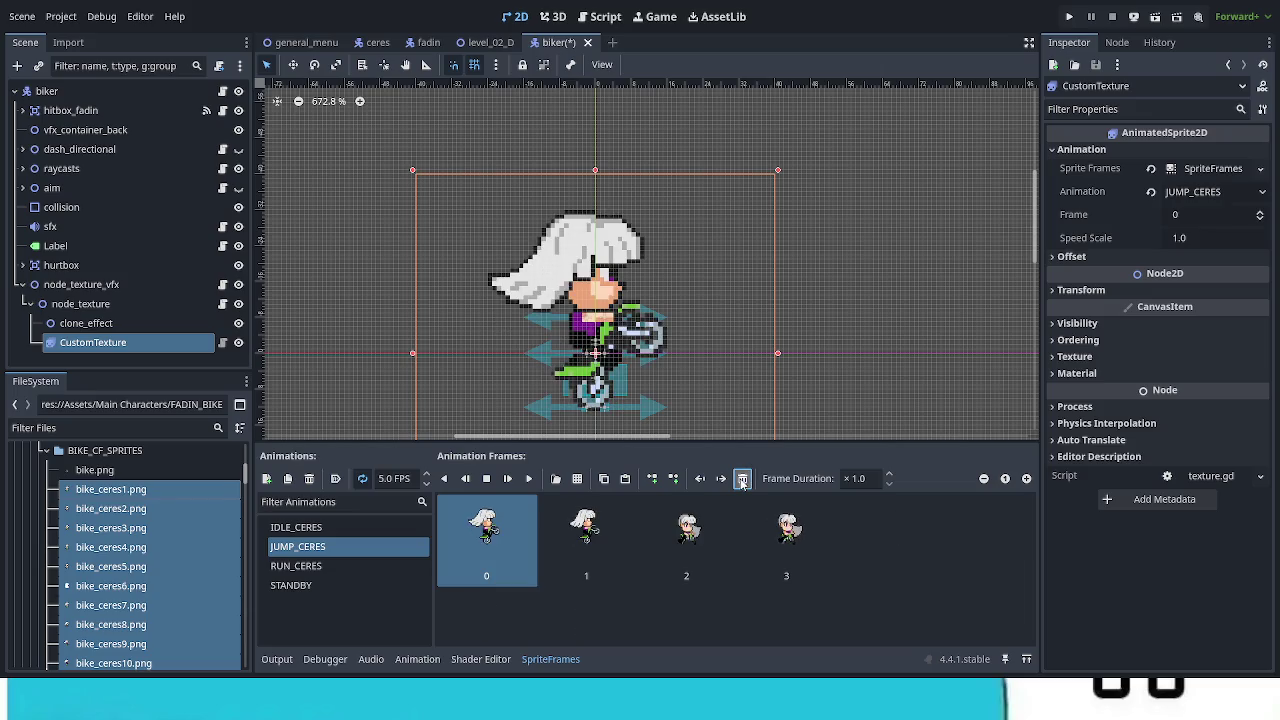
Step: Trim JUMP_CERES to two frames, preview it, and set its speed to 12 FPS
{"action": "left_click", "coordinate": [686, 535]}
{"action": "left_click", "coordinate": [742, 479]}
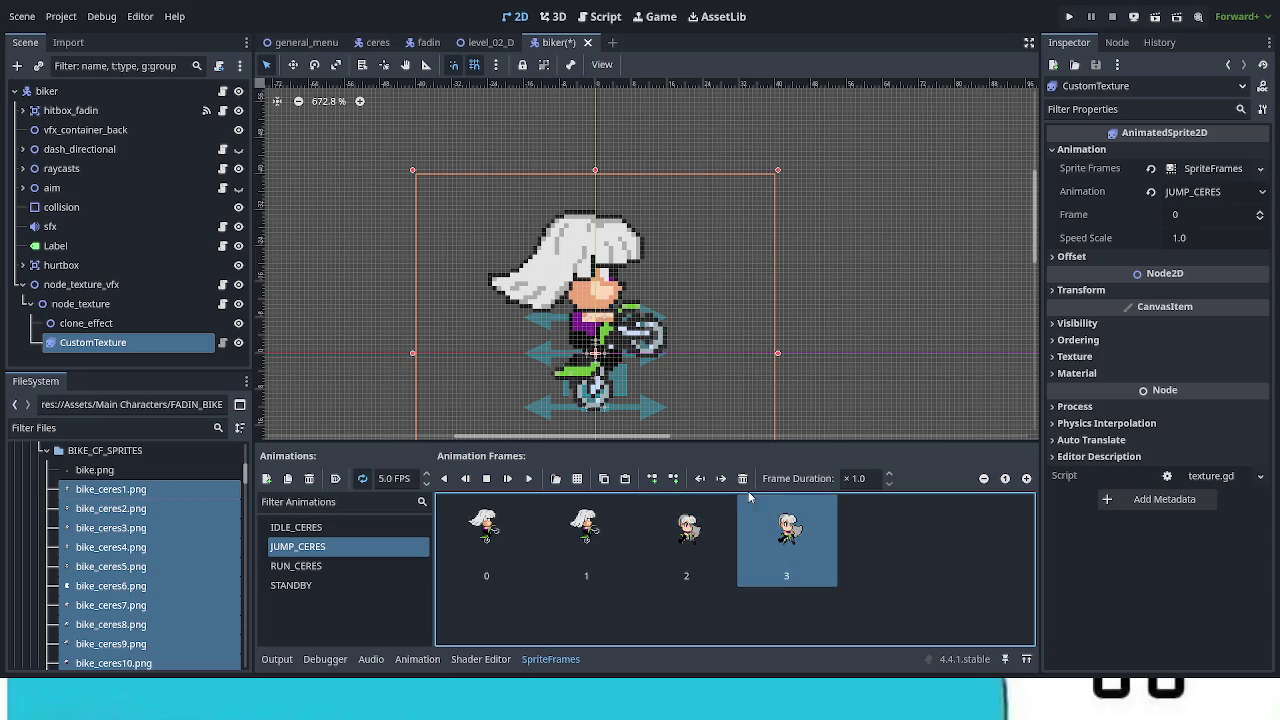
{"action": "left_click", "coordinate": [742, 479]}
{"action": "left_click", "coordinate": [529, 479]}
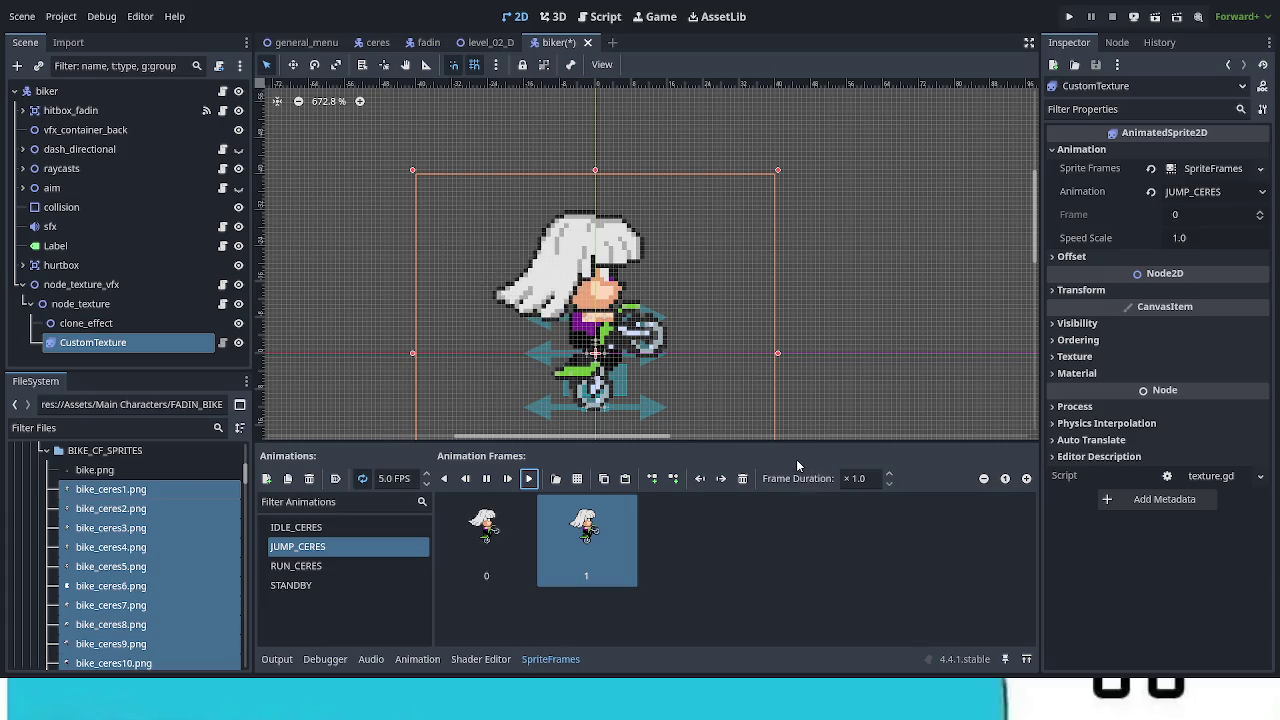
{"action": "left_click", "coordinate": [395, 478]}
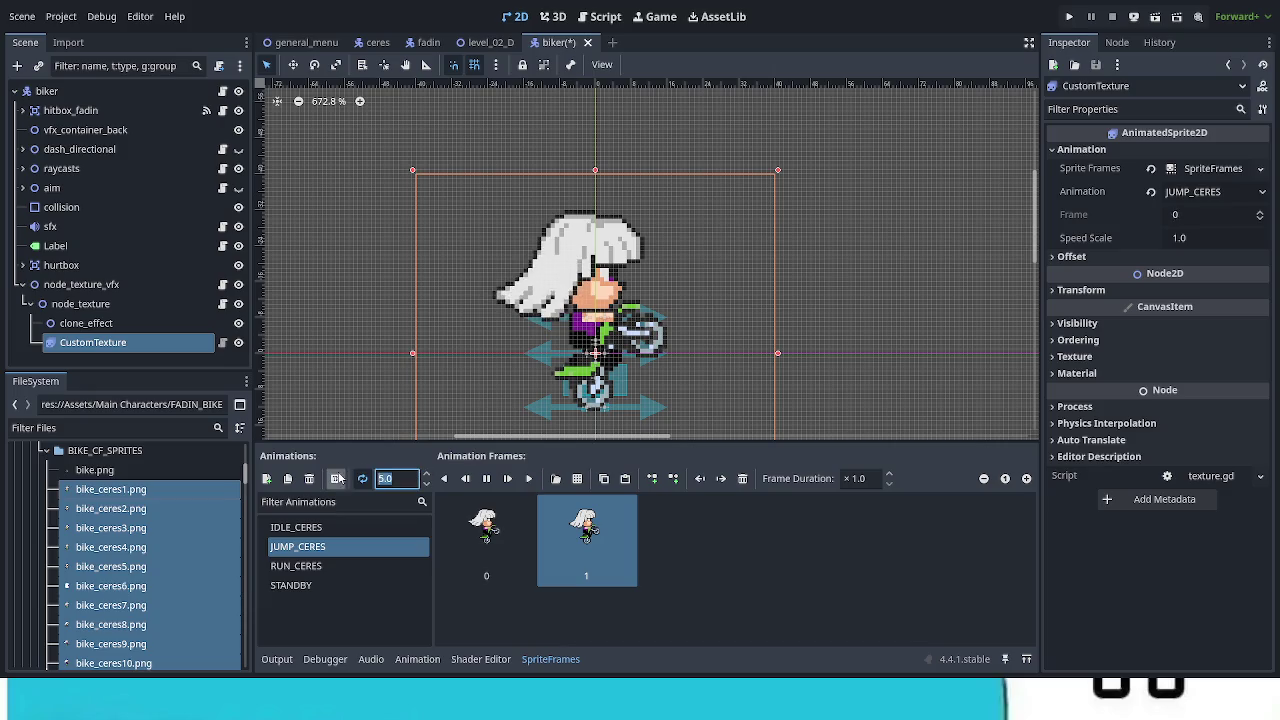
{"action": "type", "text": "12"}
{"action": "key", "text": "Return"}
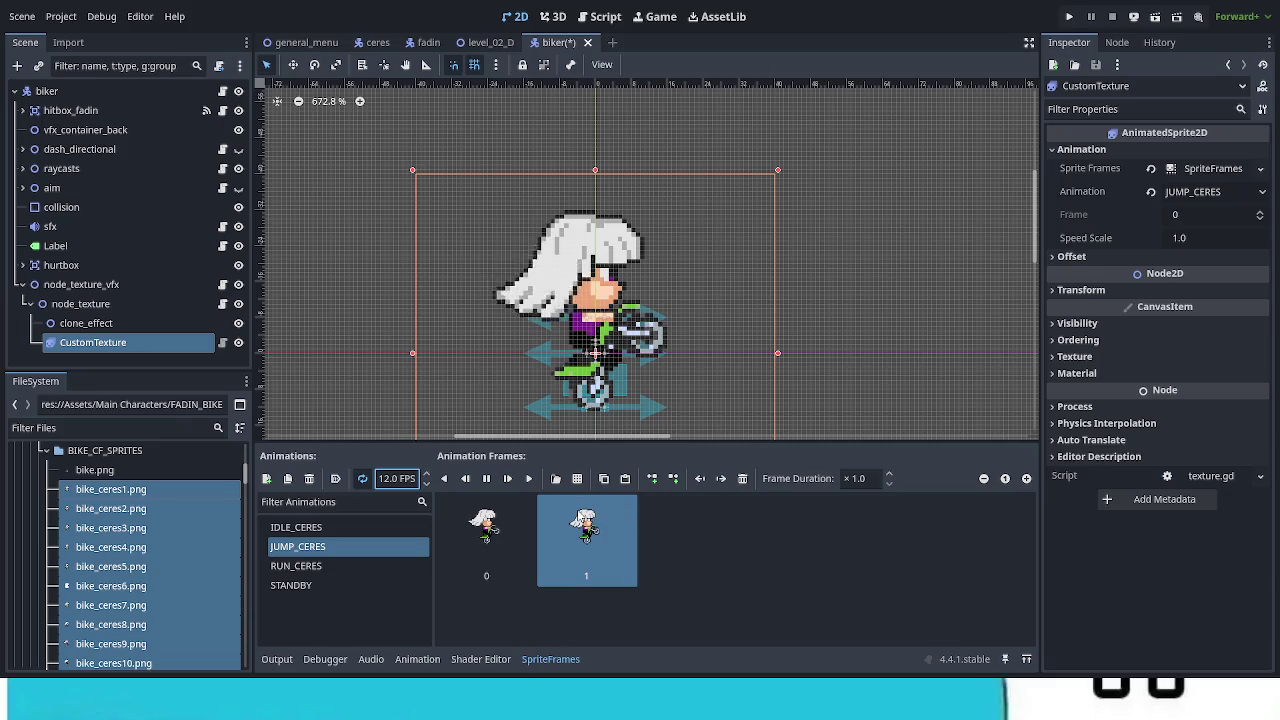
Step: Add a new animation named BREAK_CERES
{"action": "left_click", "coordinate": [266, 478]}
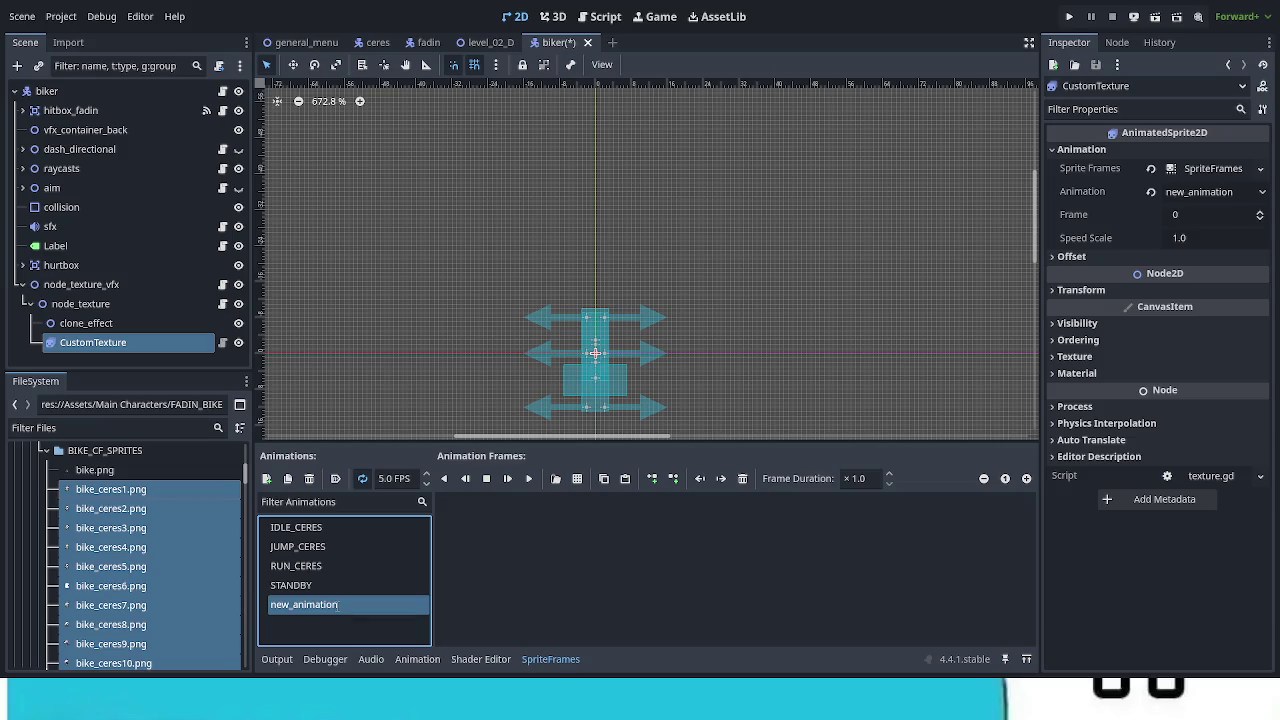
{"action": "type", "text": "BREAK_CERES"}
{"action": "key", "text": "Return"}
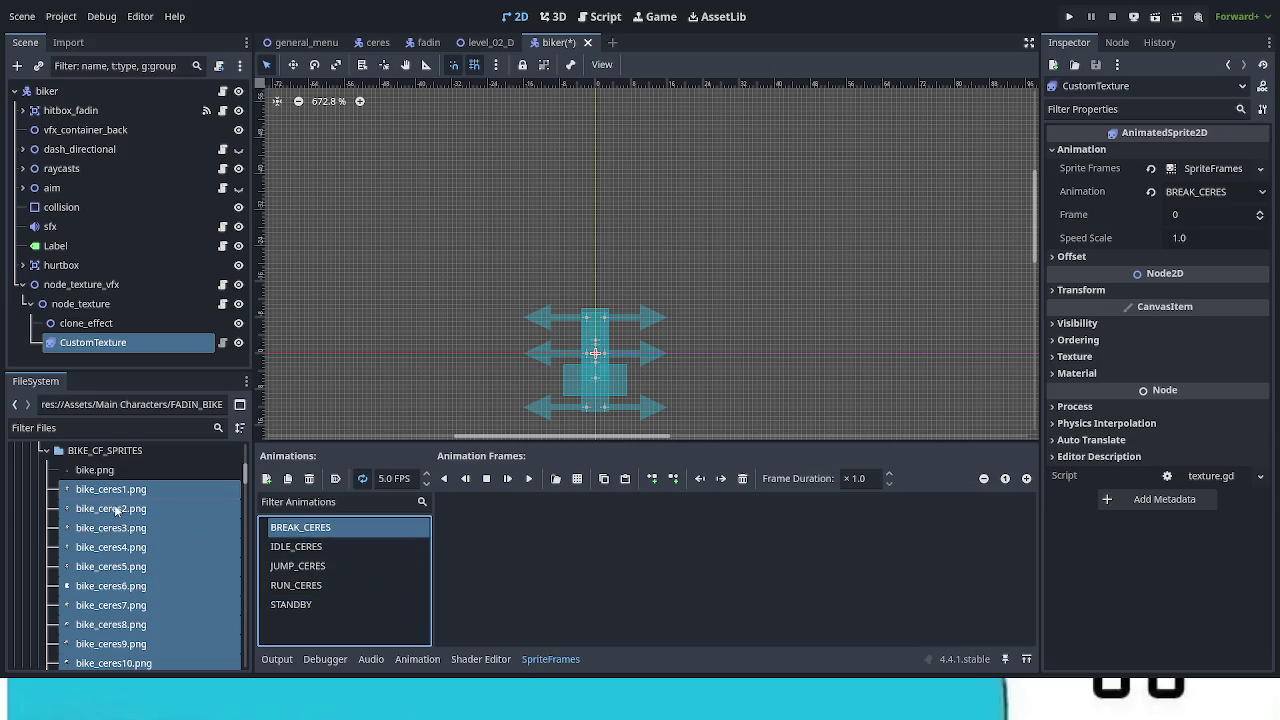
Step: Fill BREAK_CERES with the bike_ceres sprites, delete frames until two remain, and preview it
{"action": "left_click_drag", "start_coordinate": [116, 510], "coordinate": [515, 545]}
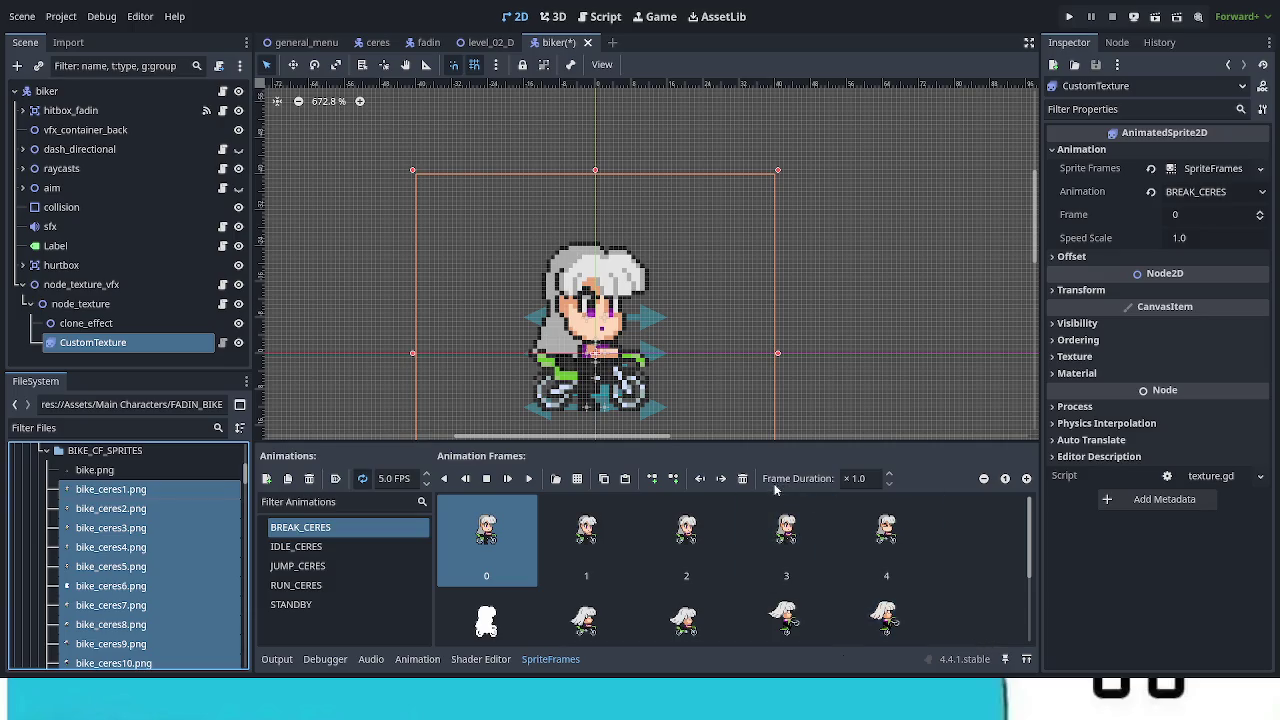
{"action": "left_click", "coordinate": [742, 478]}
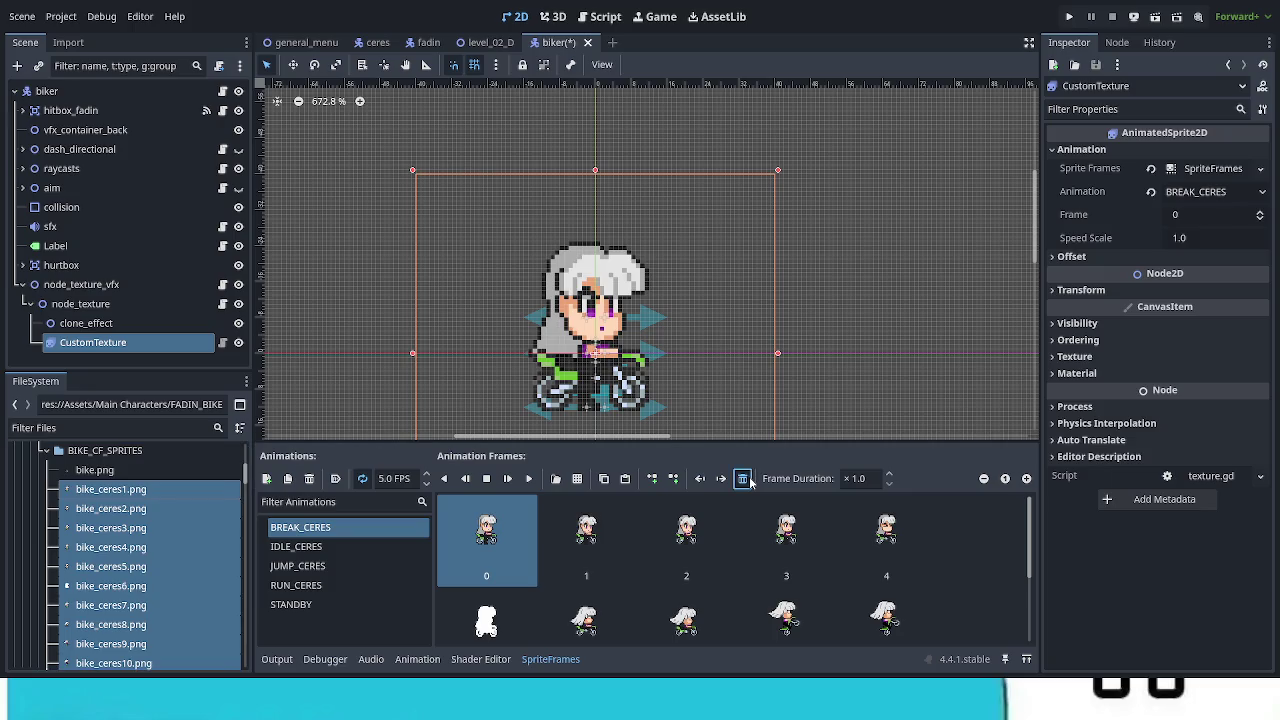
{"action": "left_click", "coordinate": [742, 478]}
{"action": "left_click", "coordinate": [742, 478]}
{"action": "left_click", "coordinate": [742, 478]}
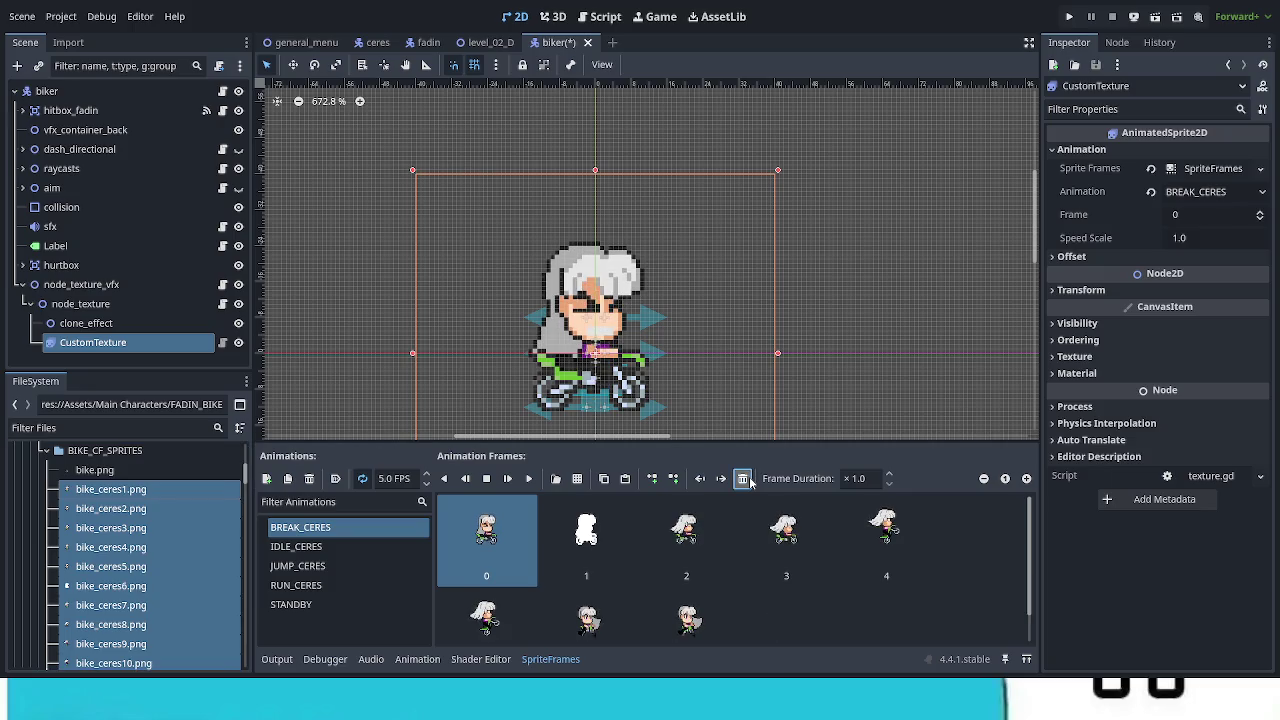
{"action": "left_click", "coordinate": [742, 478]}
{"action": "left_click", "coordinate": [742, 478]}
{"action": "left_click", "coordinate": [742, 478]}
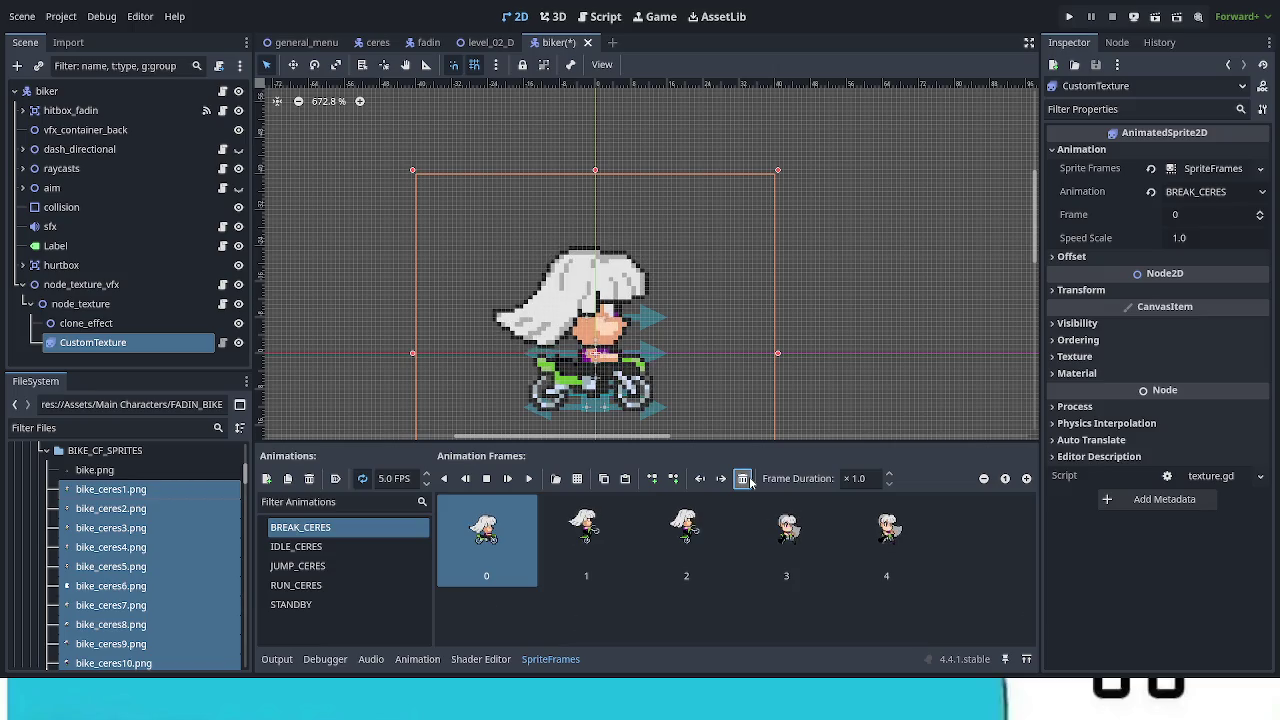
{"action": "left_click", "coordinate": [742, 478]}
{"action": "left_click", "coordinate": [742, 478]}
{"action": "left_click", "coordinate": [742, 478]}
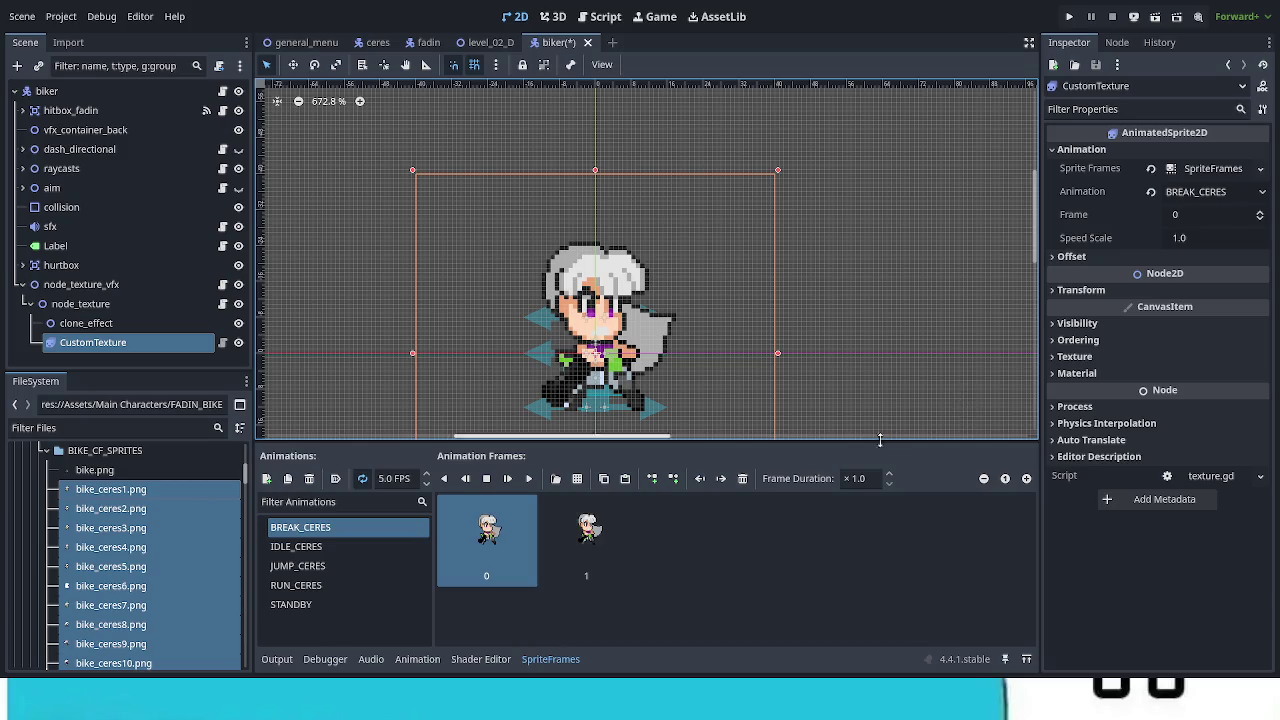
{"action": "left_click", "coordinate": [529, 479]}
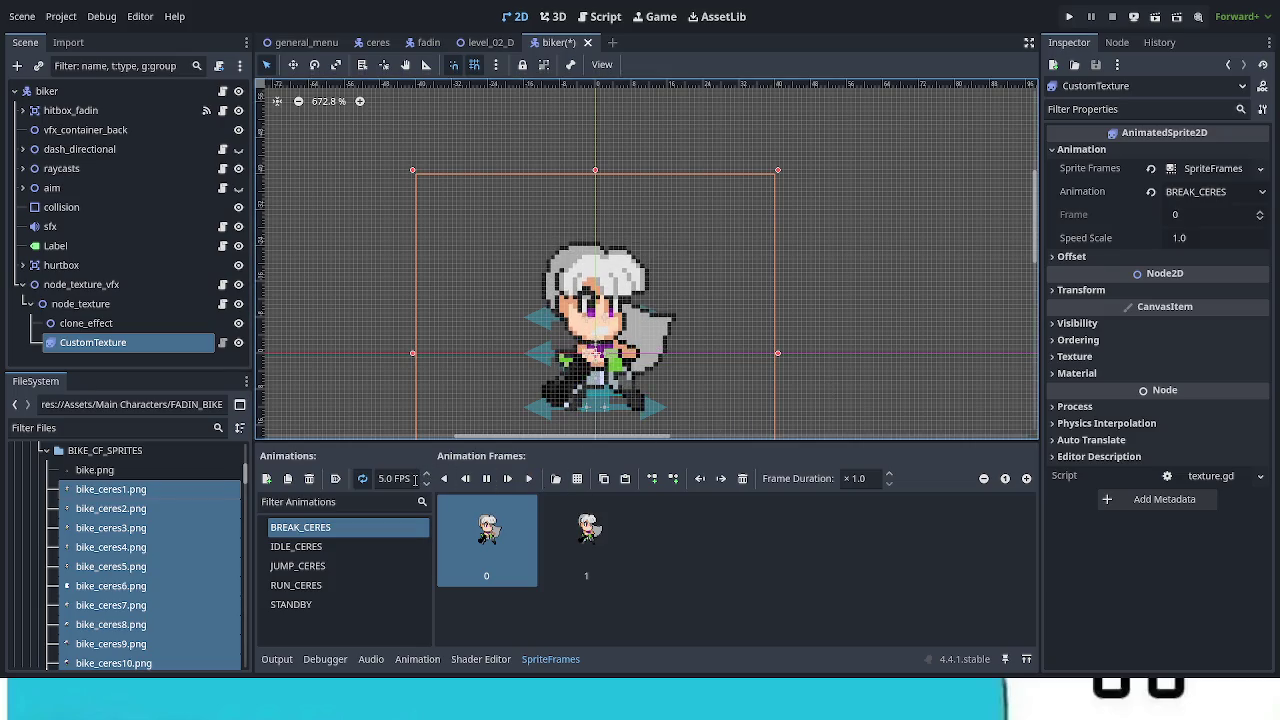
Step: Set the BREAK_CERES frame rate to 12 FPS after briefly entering 8
{"action": "left_click", "coordinate": [395, 478]}
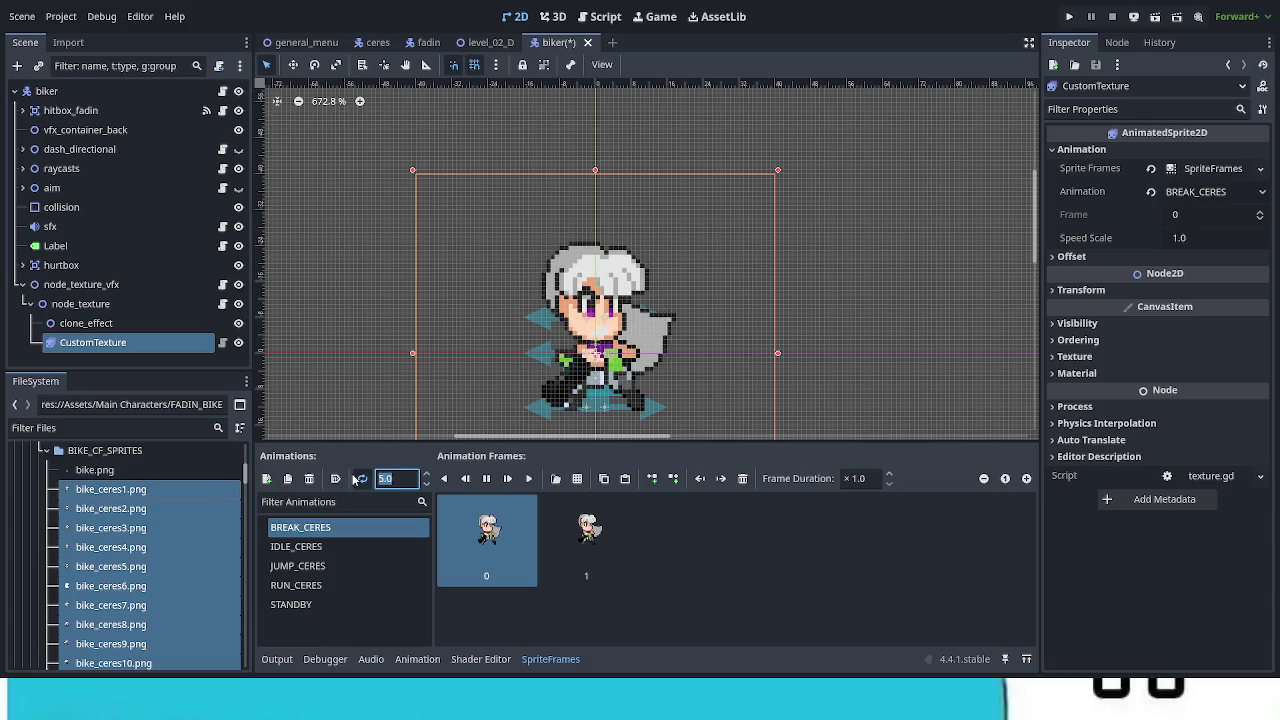
{"action": "type", "text": "8"}
{"action": "key", "text": "Return"}
{"action": "type", "text": "12"}
{"action": "key", "text": "Return"}
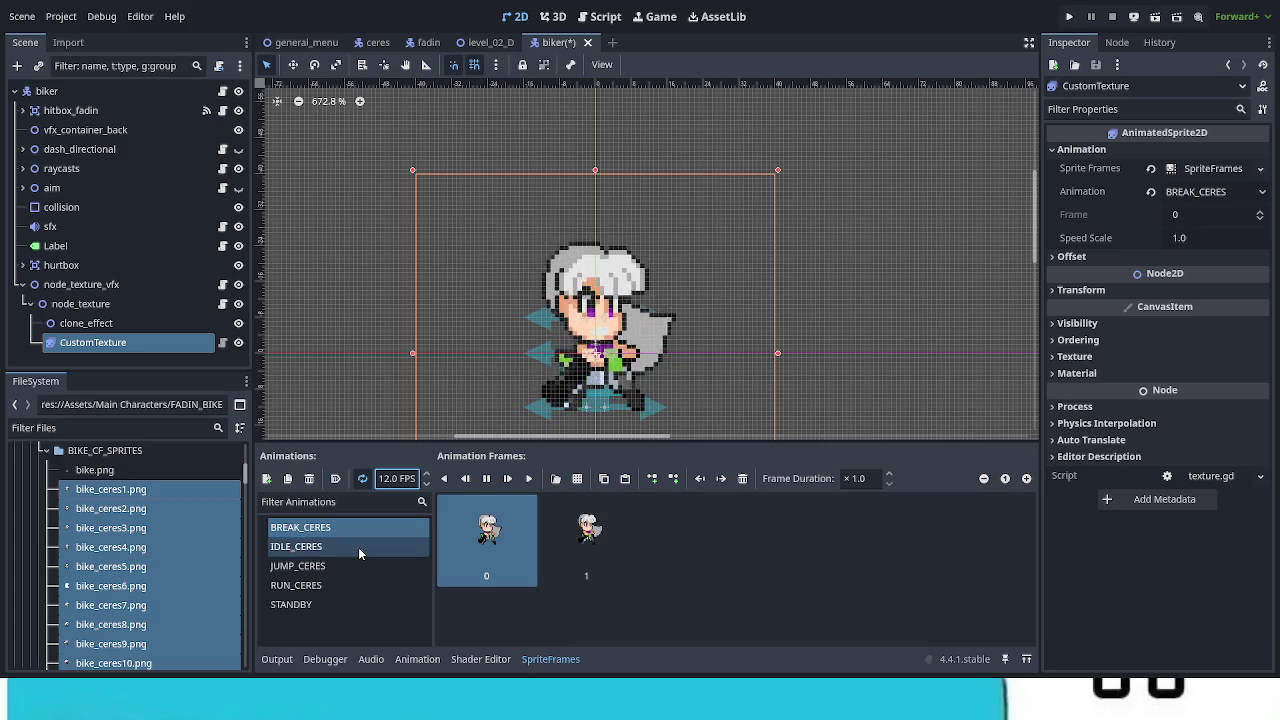
Step: Add a HIT_CERES animation and drop the bike_ceres sprites into its frames
{"action": "left_click", "coordinate": [268, 481]}
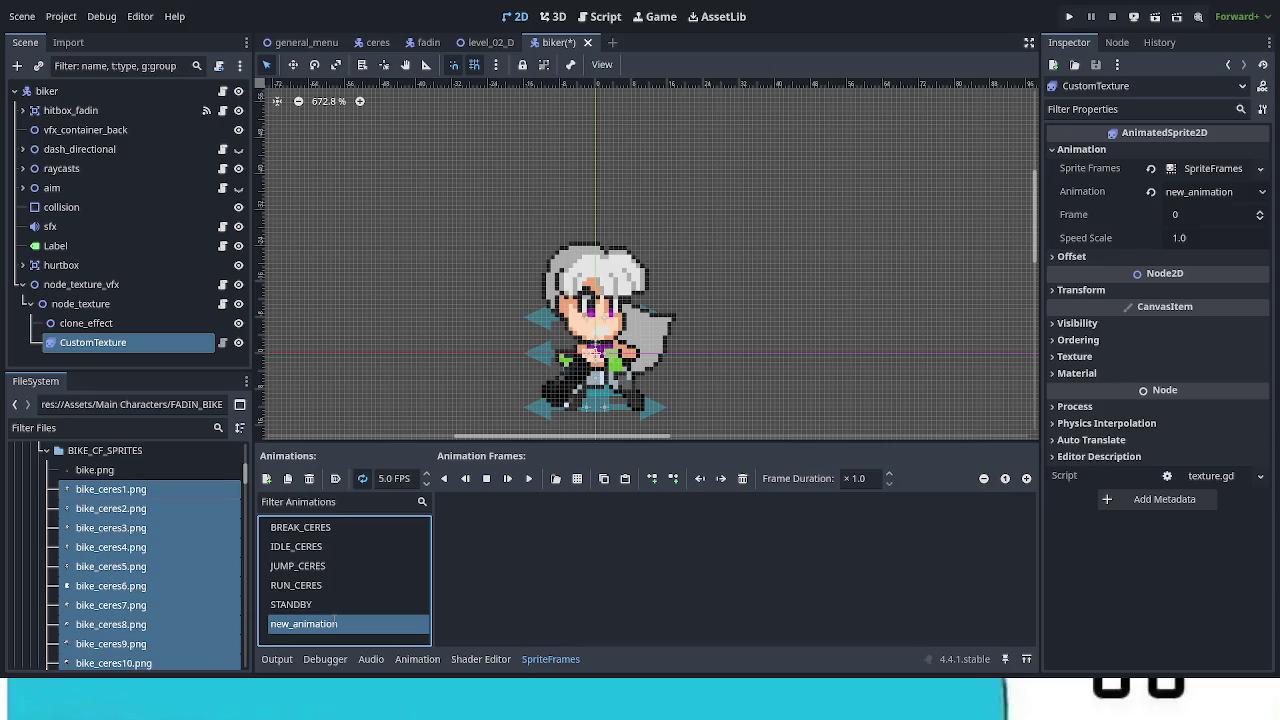
{"action": "type", "text": "HIT_CERES"}
{"action": "key", "text": "Return"}
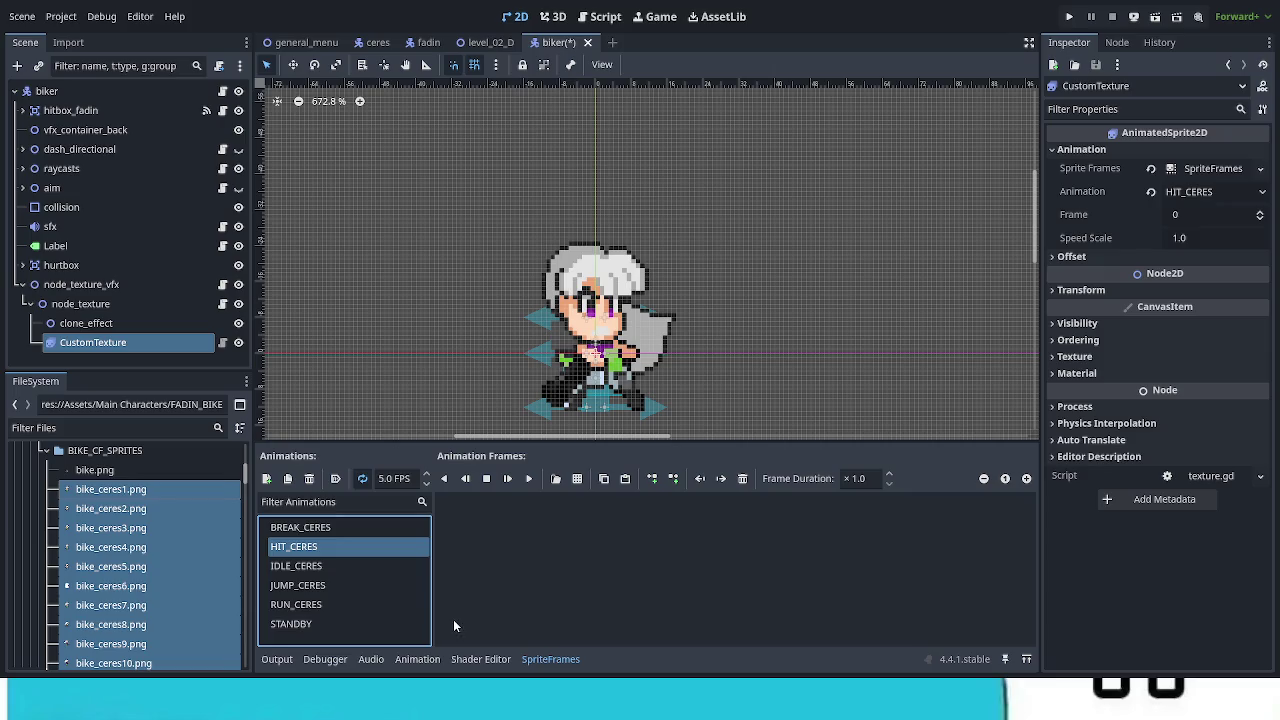
{"action": "left_click_drag", "start_coordinate": [130, 492], "coordinate": [504, 537]}
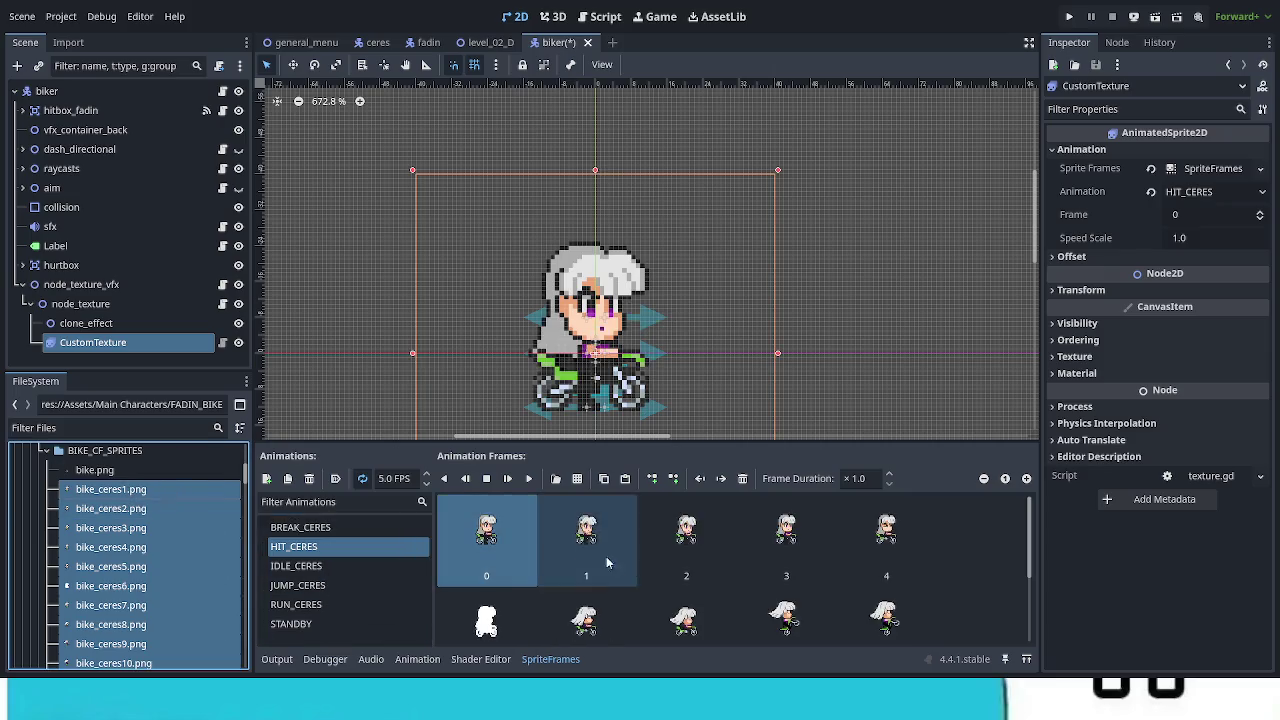
Step: Delete surplus frames until HIT_CERES holds three
{"action": "left_click", "coordinate": [743, 479]}
{"action": "left_click", "coordinate": [743, 479]}
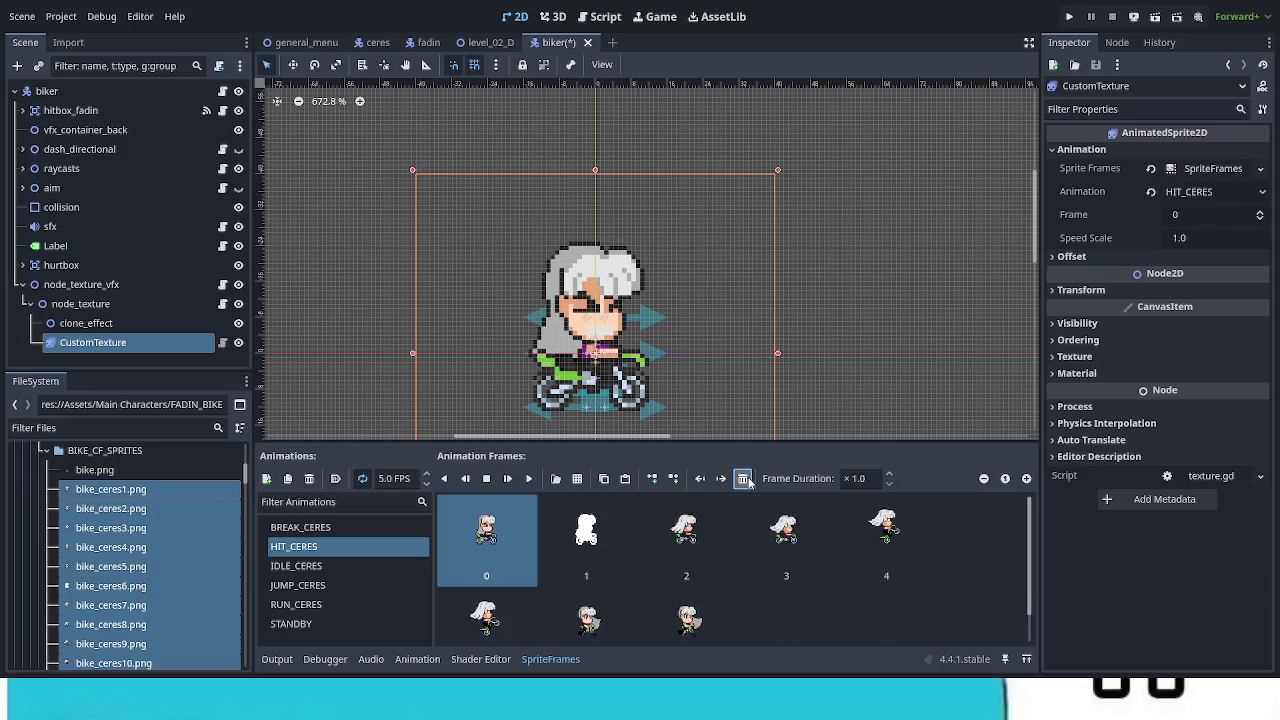
{"action": "left_click", "coordinate": [688, 615]}
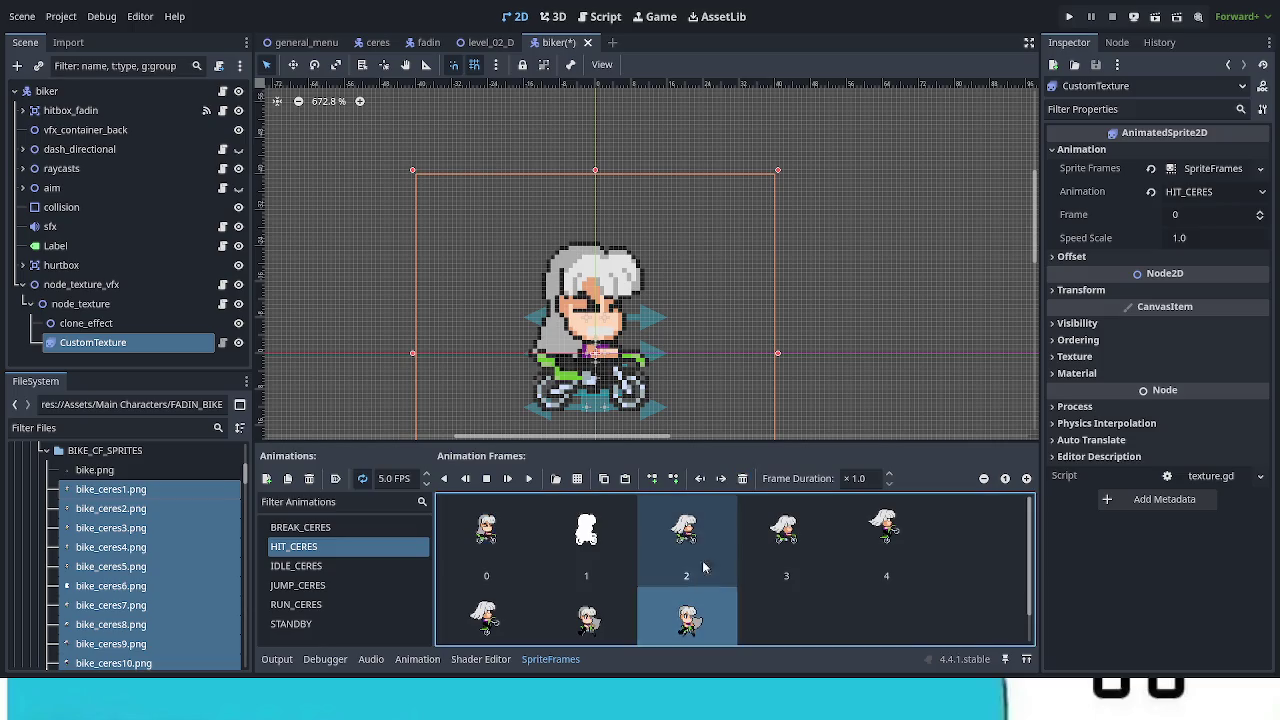
{"action": "left_click", "coordinate": [743, 479]}
{"action": "left_click", "coordinate": [743, 479]}
{"action": "left_click", "coordinate": [743, 479]}
{"action": "left_click", "coordinate": [743, 479]}
{"action": "left_click", "coordinate": [743, 479]}
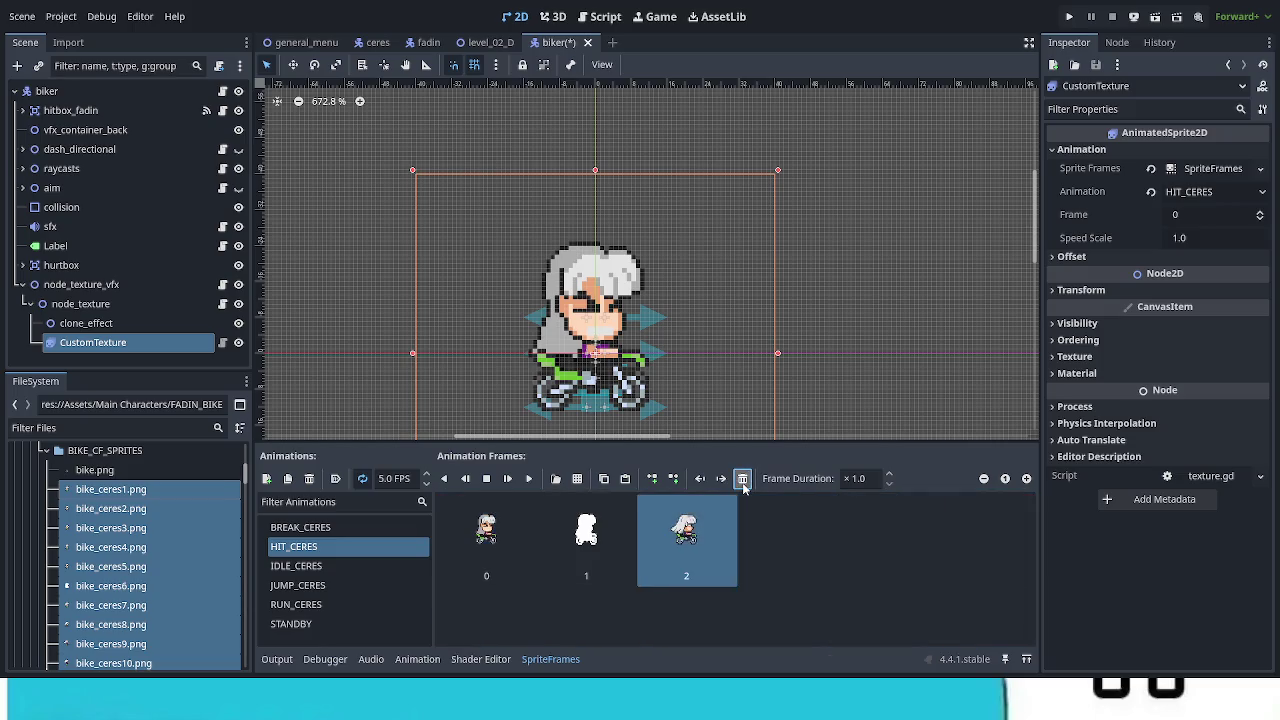
{"action": "left_click", "coordinate": [743, 479]}
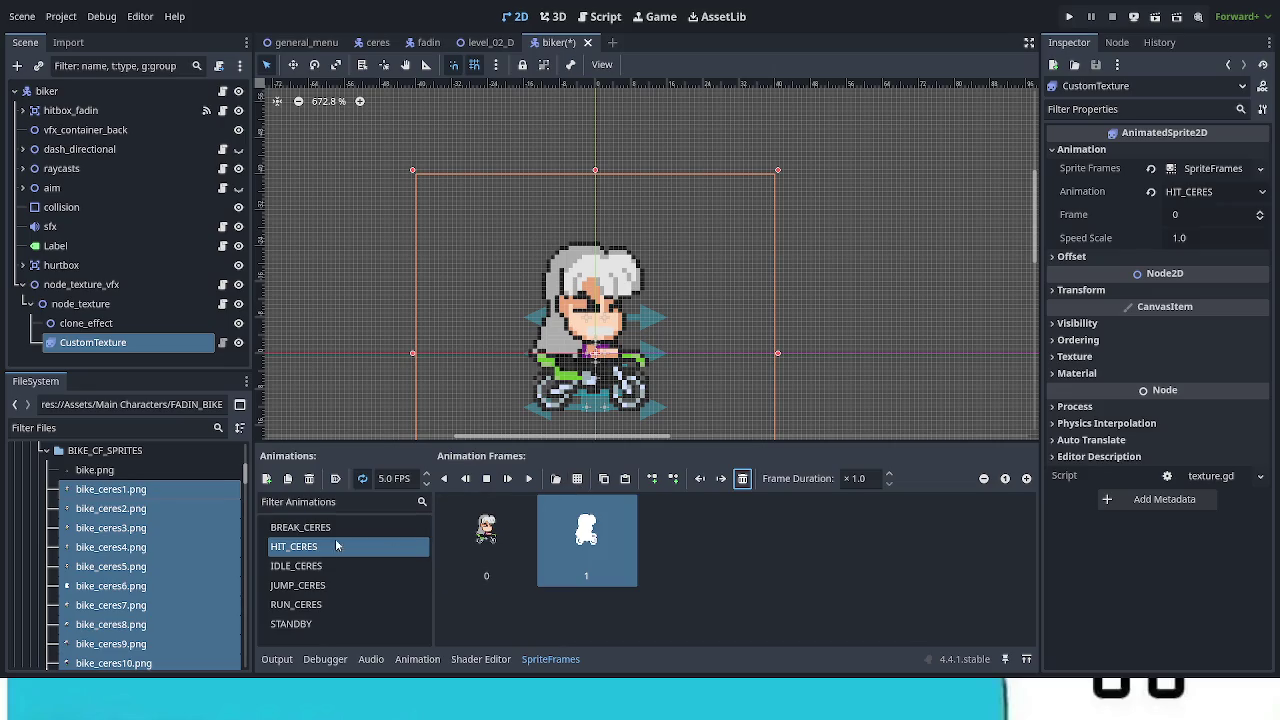
Step: Scroll the FileSystem dock to the bike_fadin sprites and add a new empty animation
{"action": "scroll", "coordinate": [182, 582], "scroll_direction": "down", "scroll_amount": 5}
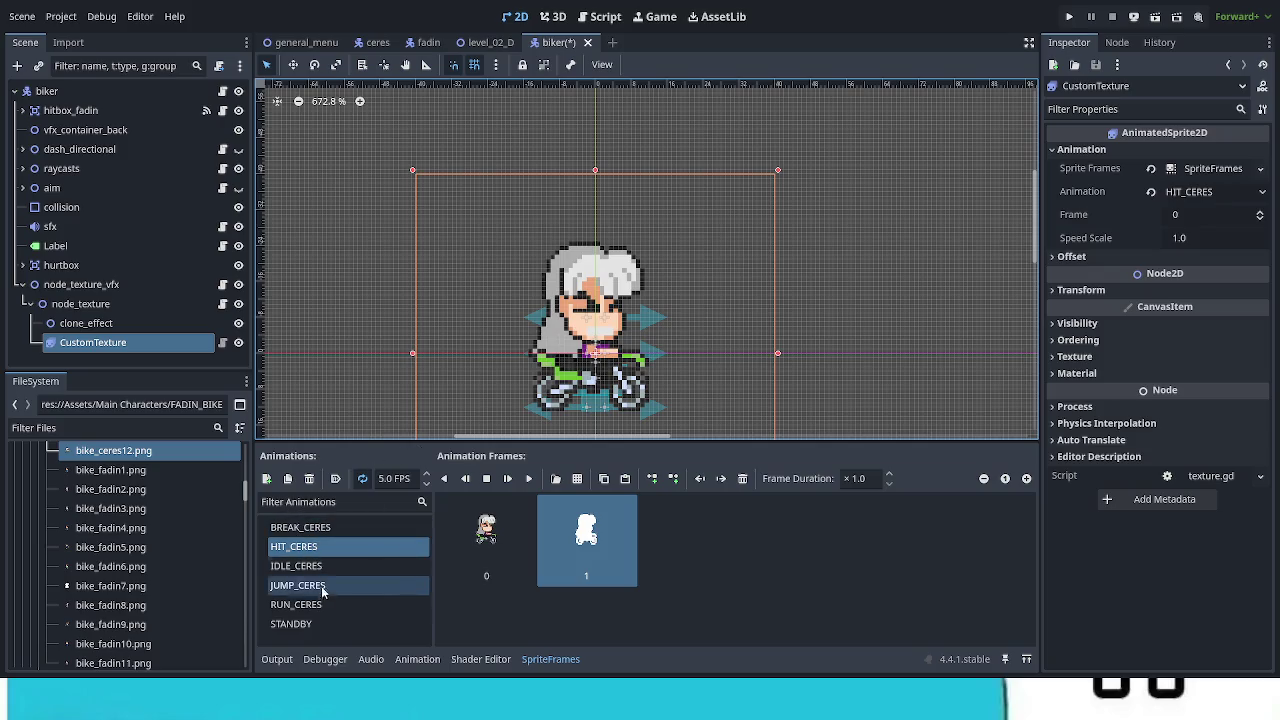
{"action": "left_click", "coordinate": [268, 480]}
{"action": "type", "text": "BREAK_FADIN"}
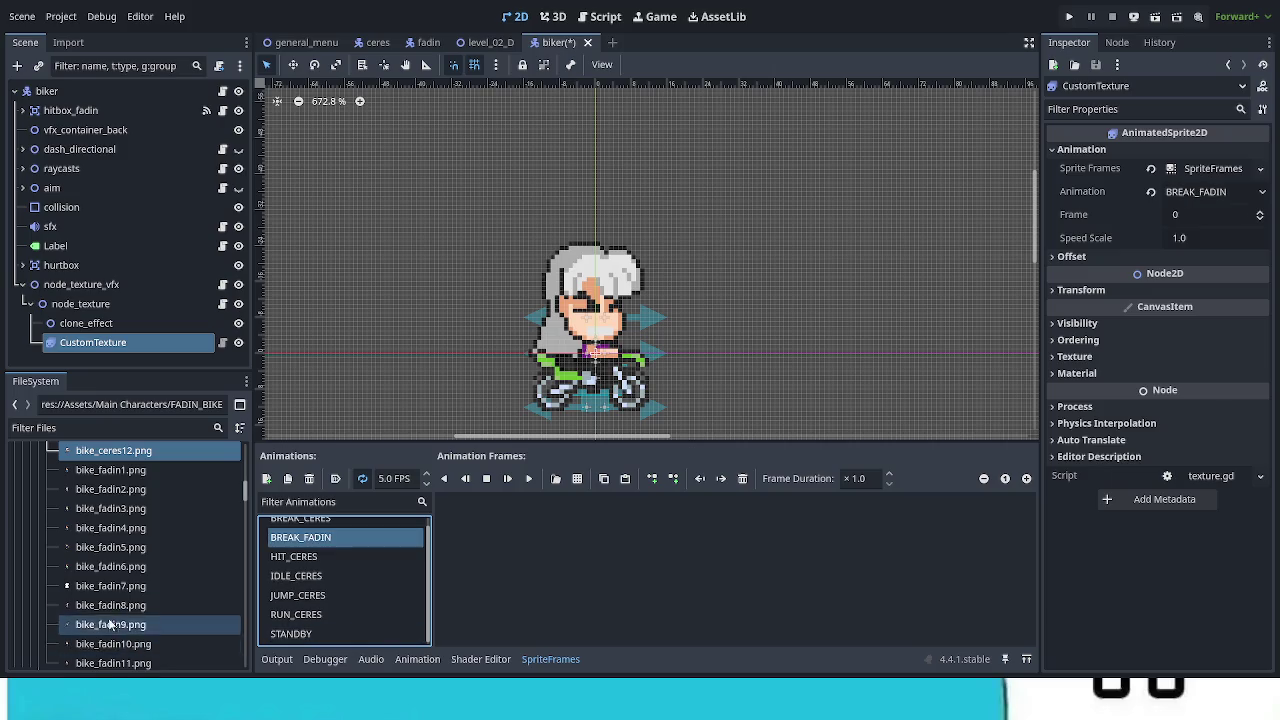
Step: Select the bike_fadin sprite files and add them as BREAK_FADIN frames
{"action": "left_click", "coordinate": [168, 469]}
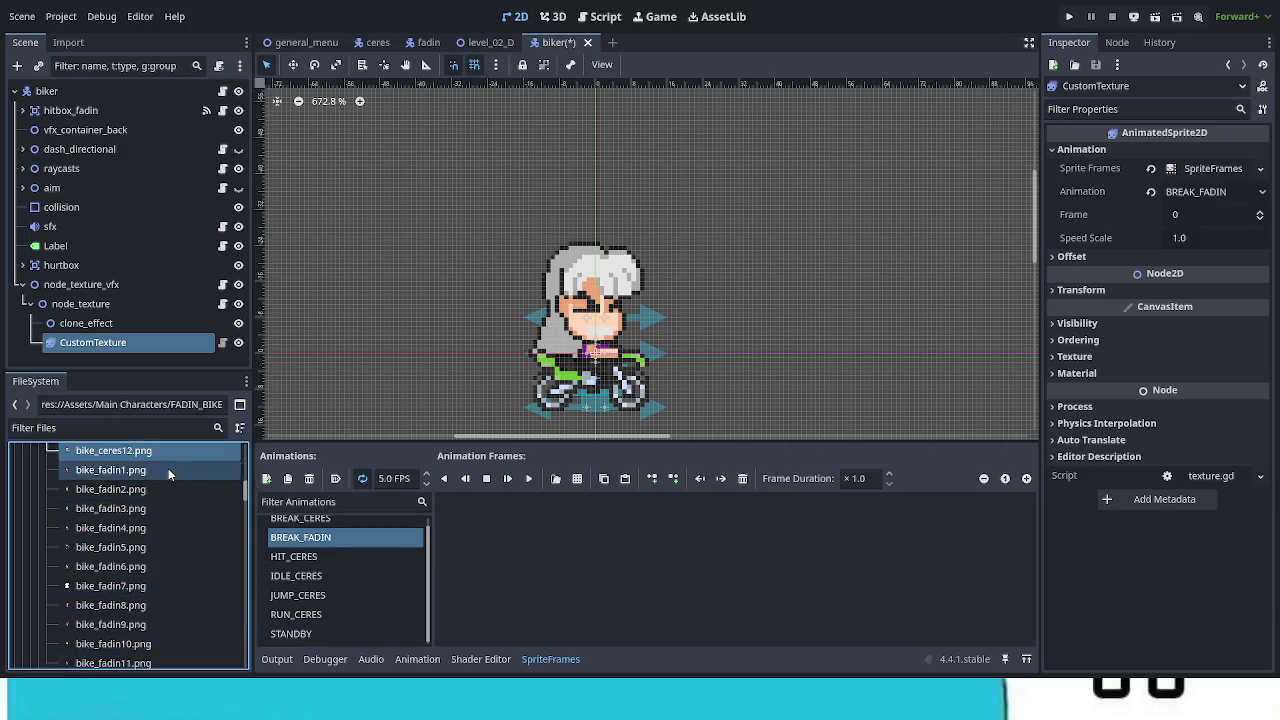
{"action": "scroll", "coordinate": [152, 586], "scroll_direction": "down", "scroll_amount": 1}
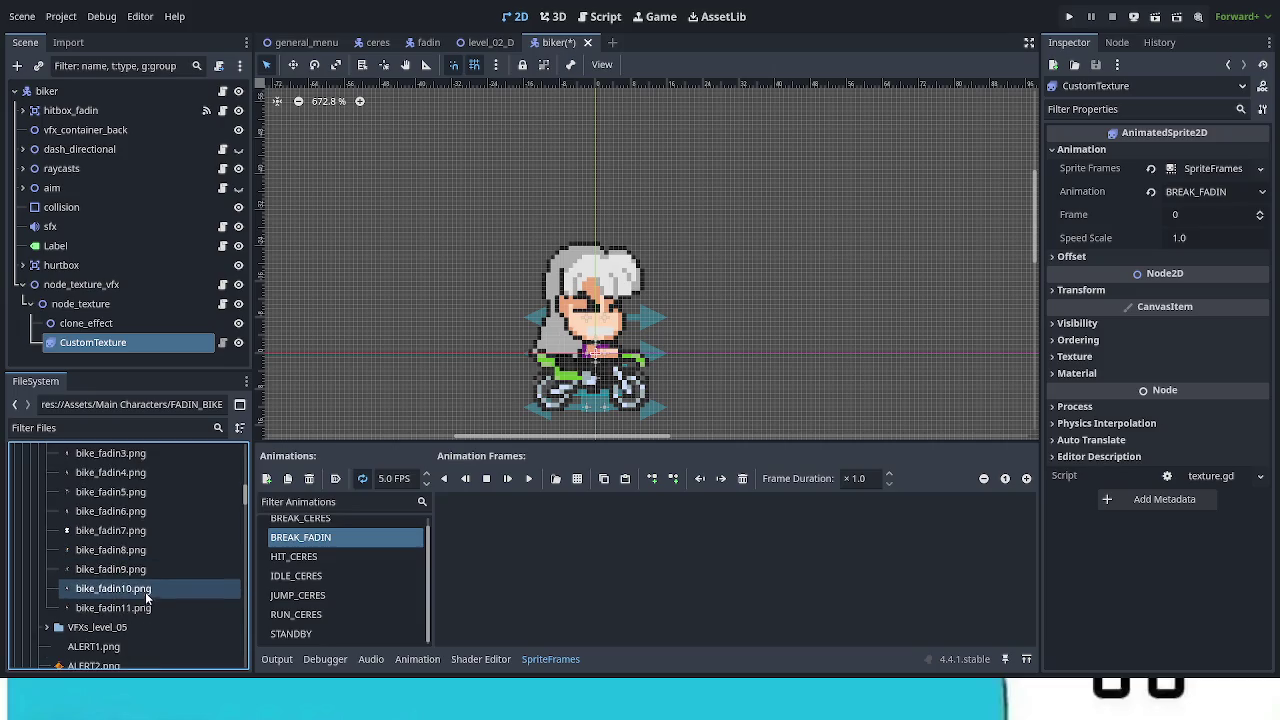
{"action": "left_click", "coordinate": [157, 598], "text": "shift"}
{"action": "scroll", "coordinate": [159, 587], "scroll_direction": "up", "scroll_amount": 1}
{"action": "scroll", "coordinate": [124, 513], "scroll_direction": "up", "scroll_amount": 1}
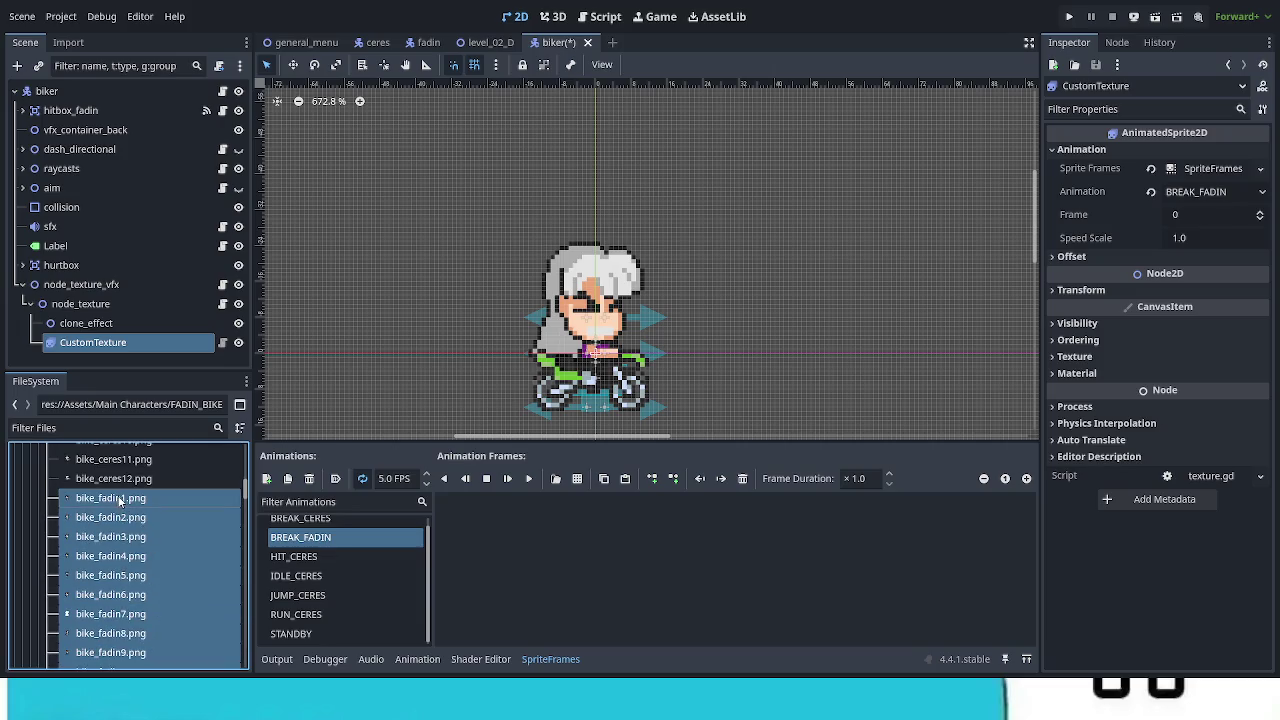
{"action": "left_click_drag", "start_coordinate": [119, 495], "coordinate": [565, 545]}
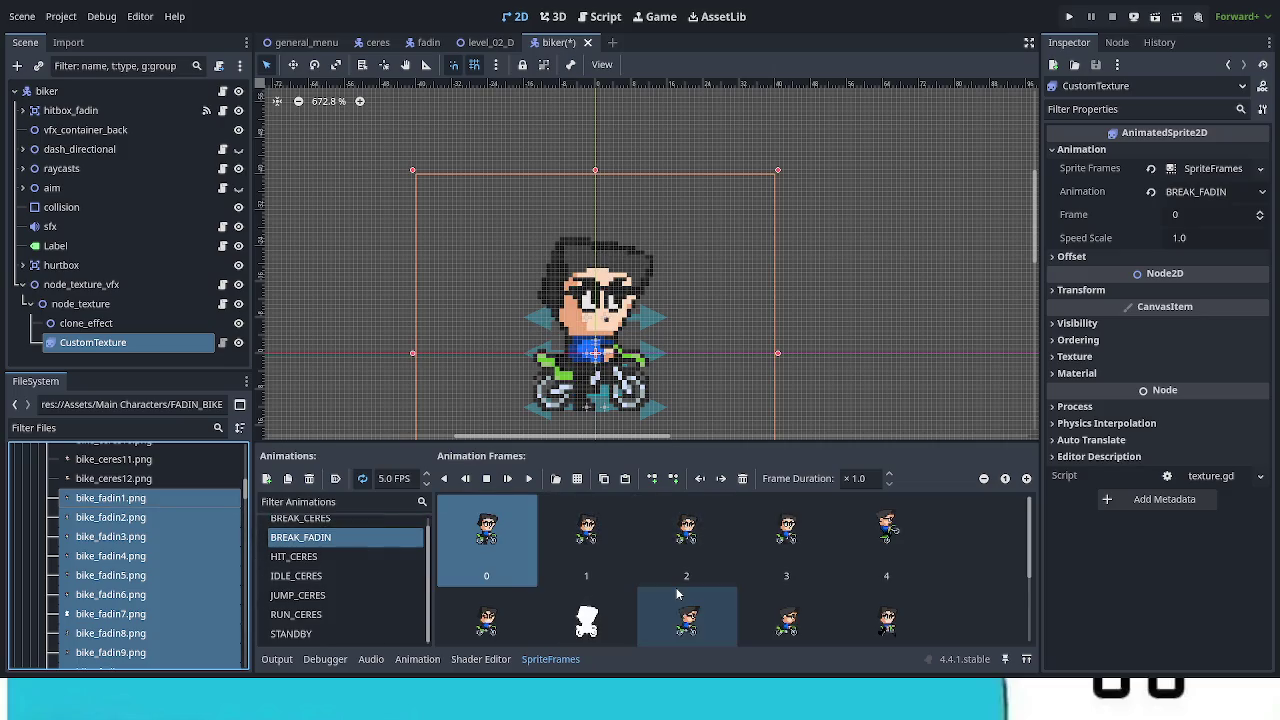
Step: Delete surplus frames until BREAK_FADIN holds two
{"action": "left_click", "coordinate": [743, 478]}
{"action": "left_click", "coordinate": [743, 478]}
{"action": "left_click", "coordinate": [743, 478]}
{"action": "left_click", "coordinate": [743, 478]}
{"action": "left_click", "coordinate": [743, 478]}
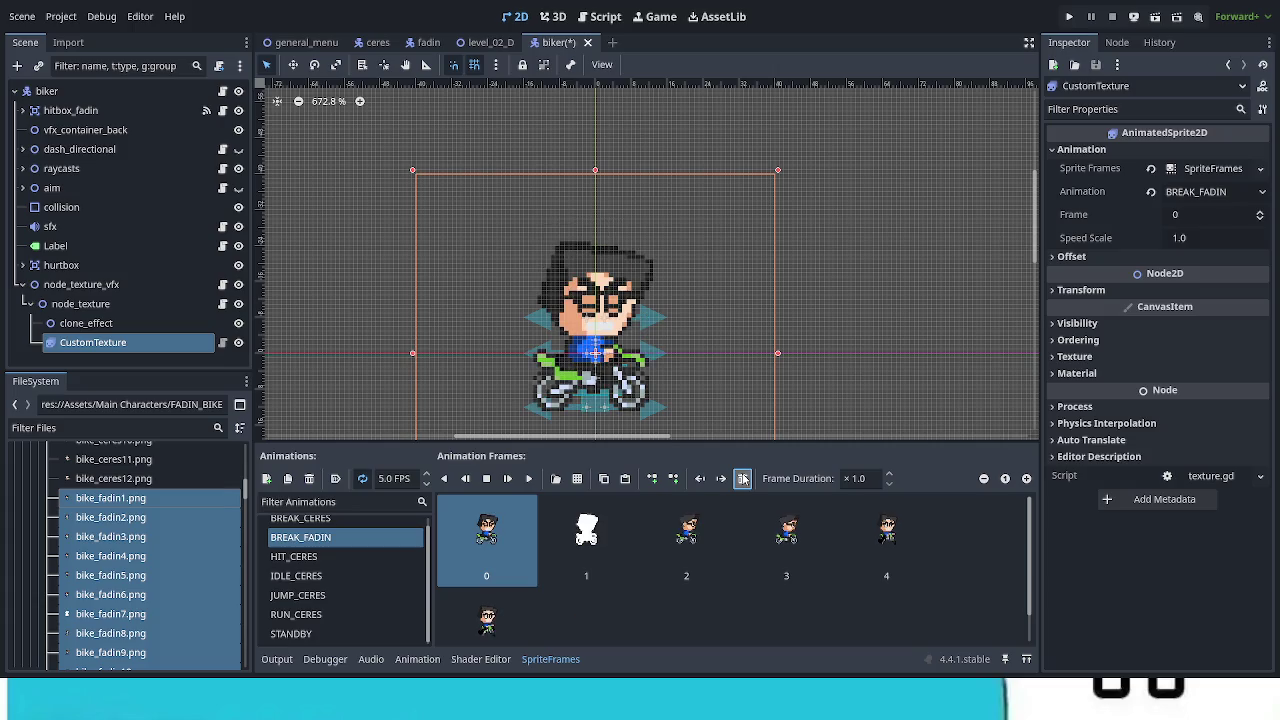
{"action": "left_click", "coordinate": [743, 478]}
{"action": "left_click", "coordinate": [743, 478]}
{"action": "left_click", "coordinate": [743, 478]}
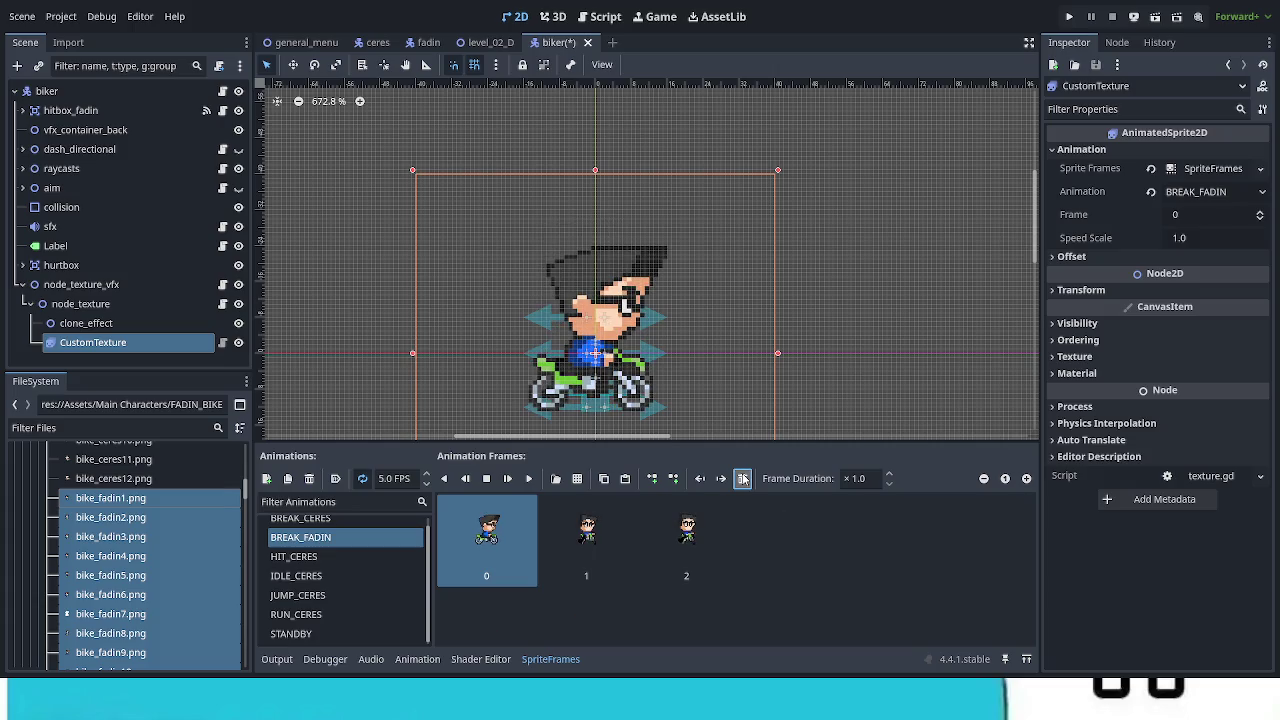
{"action": "left_click", "coordinate": [743, 478]}
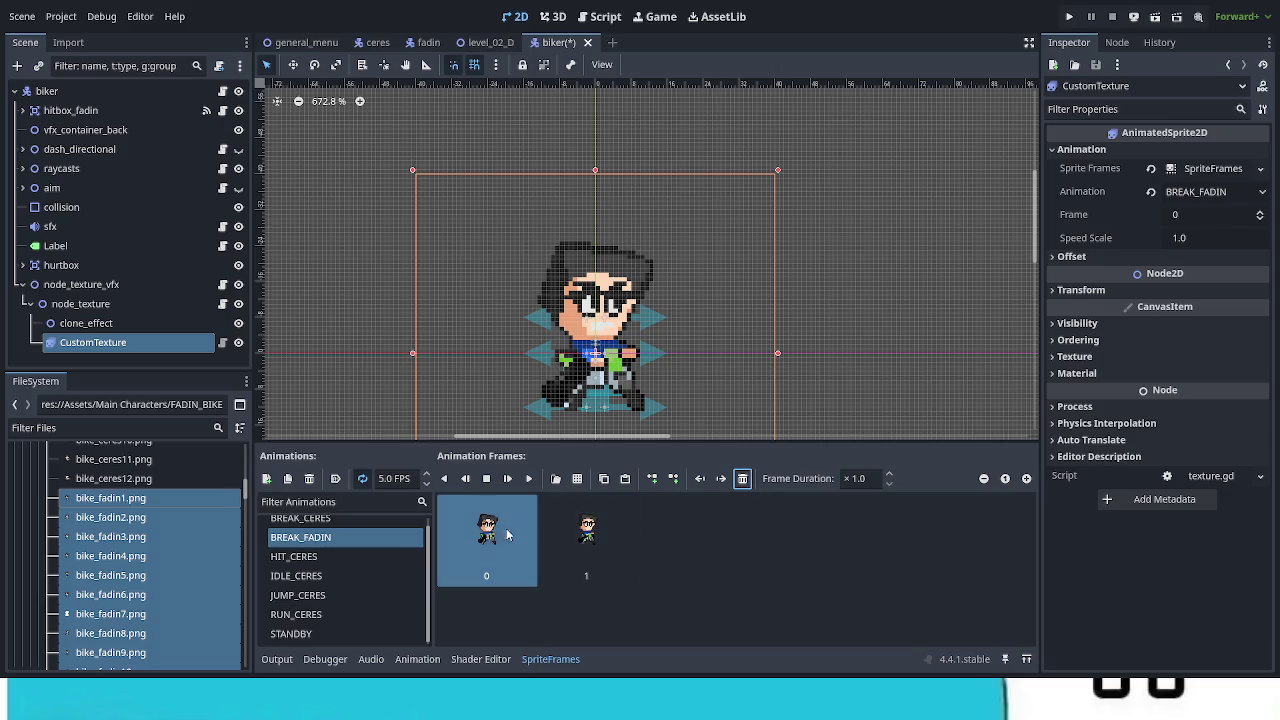
Step: Compare with BREAK_CERES, set BREAK_FADIN to 12 FPS, preview it, and add another animation
{"action": "left_click", "coordinate": [334, 527]}
{"action": "left_click", "coordinate": [334, 546]}
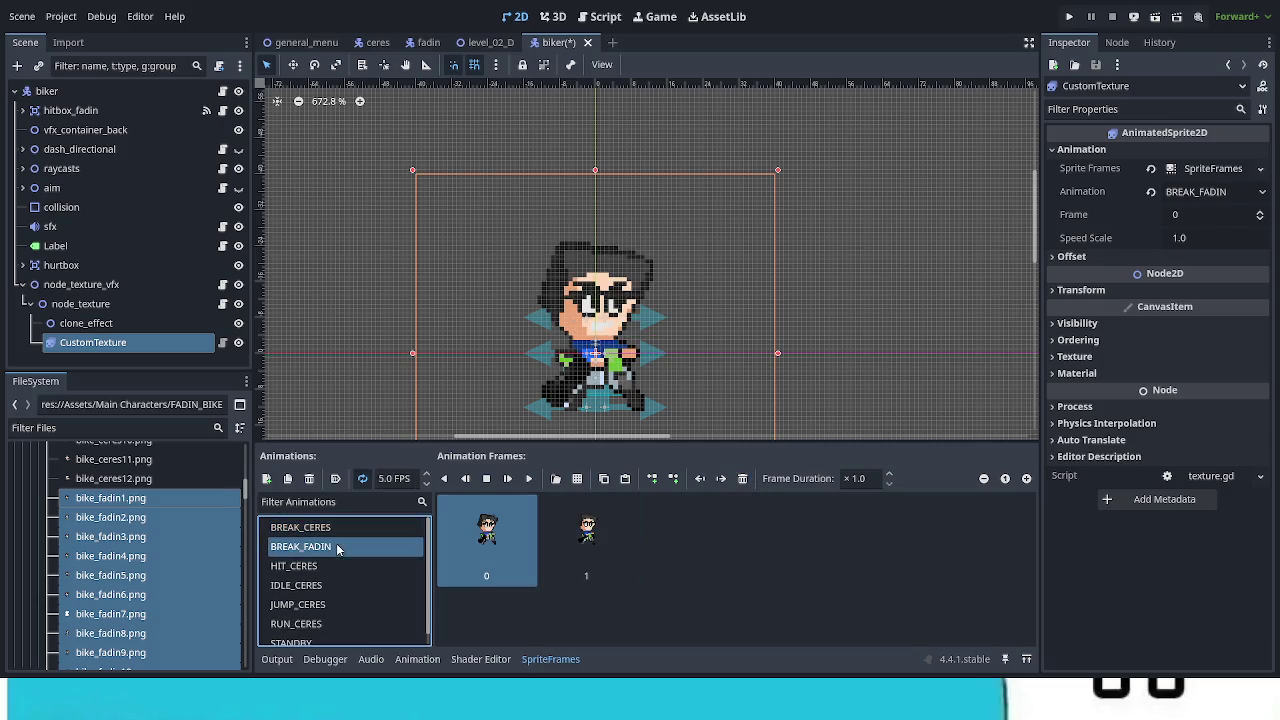
{"action": "left_click", "coordinate": [415, 478]}
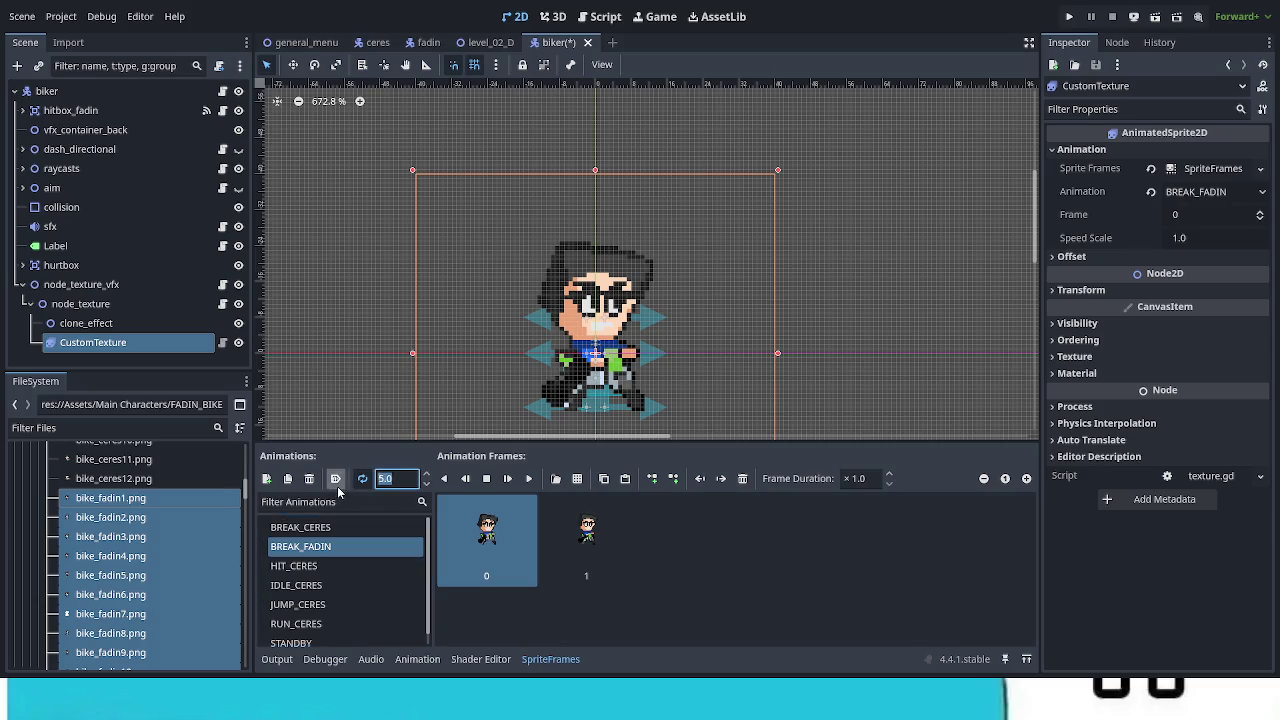
{"action": "left_click", "coordinate": [520, 483]}
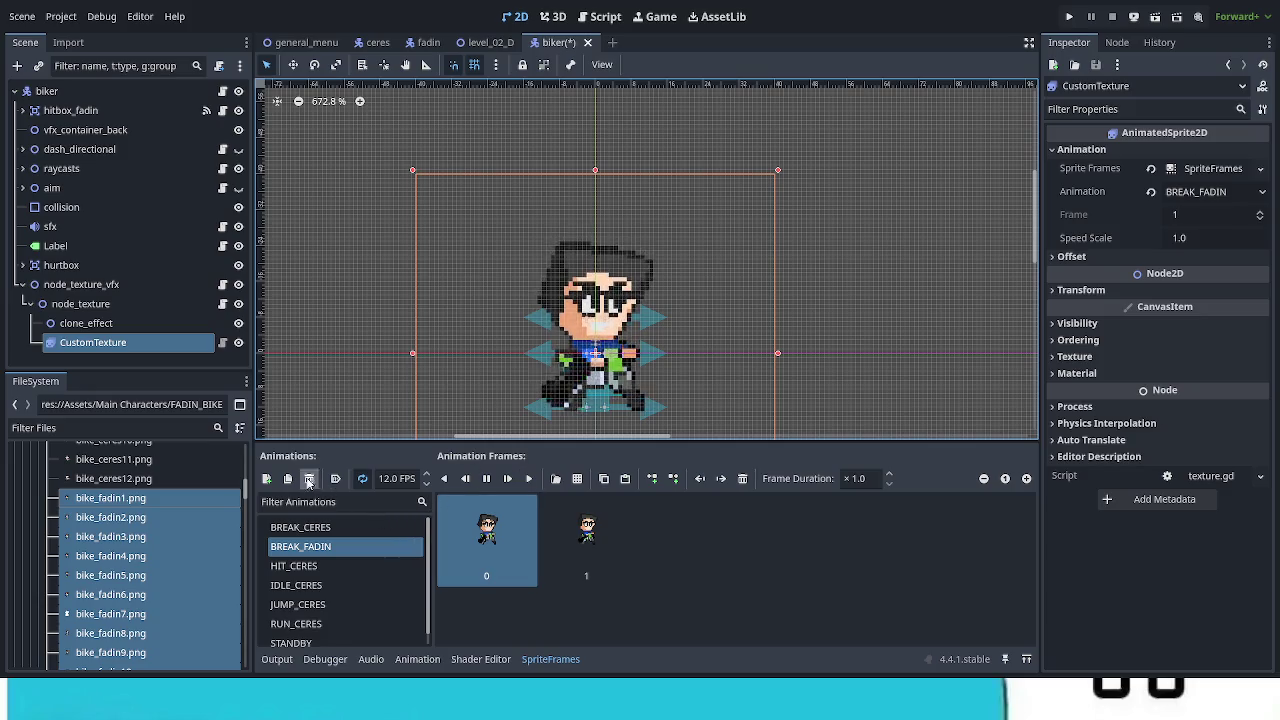
{"action": "left_click", "coordinate": [266, 478]}
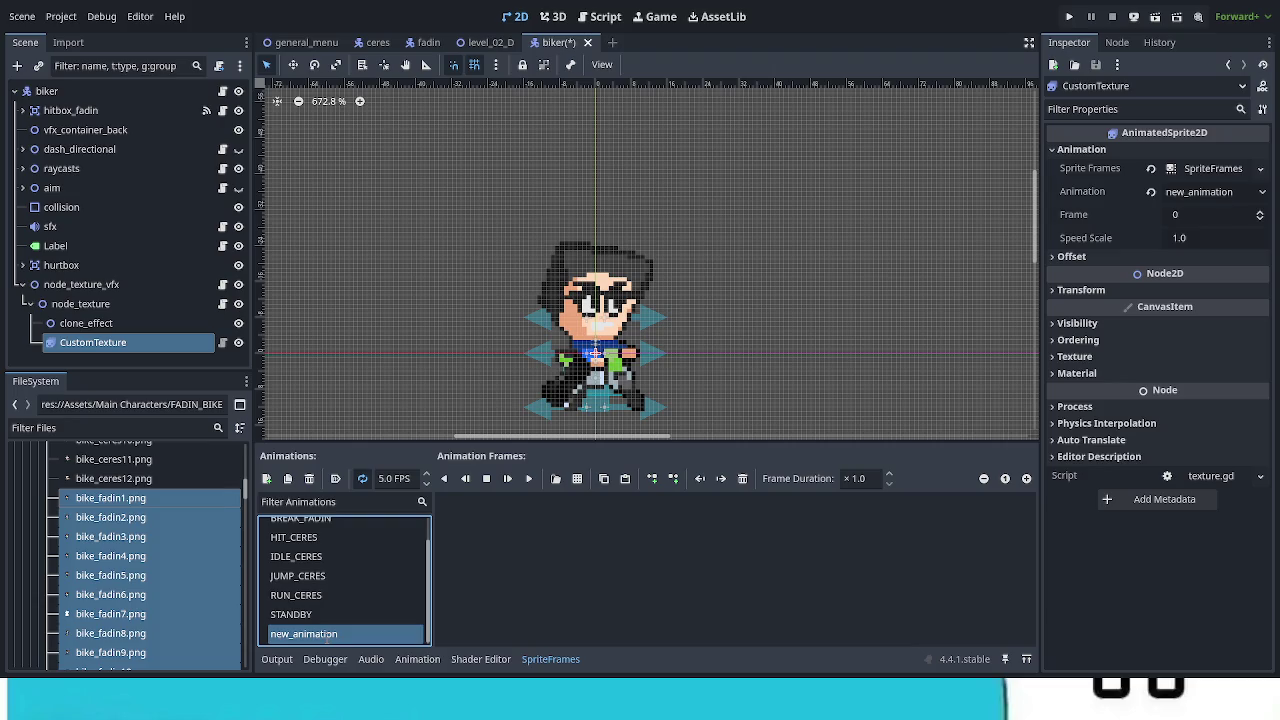
{"action": "type", "text": "HIT_FADIN"}
{"action": "key", "text": "Return"}
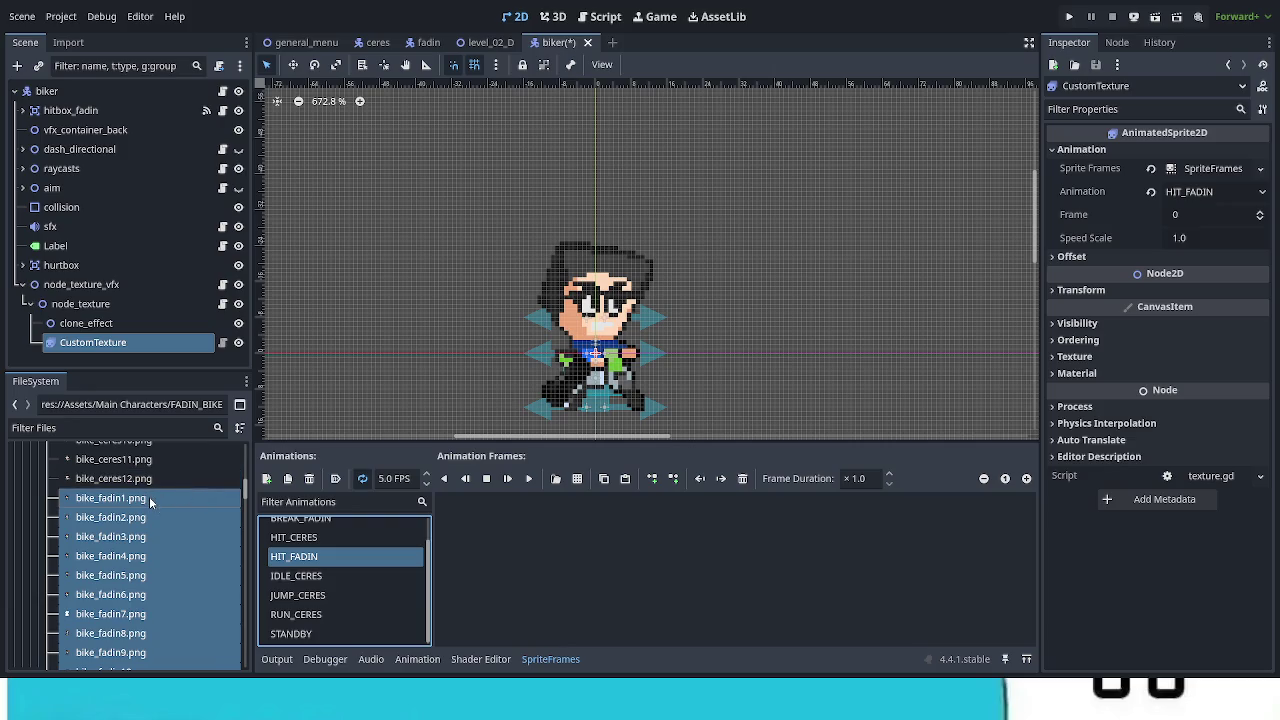
{"action": "scroll", "coordinate": [139, 584], "scroll_direction": "up", "scroll_amount": 1}
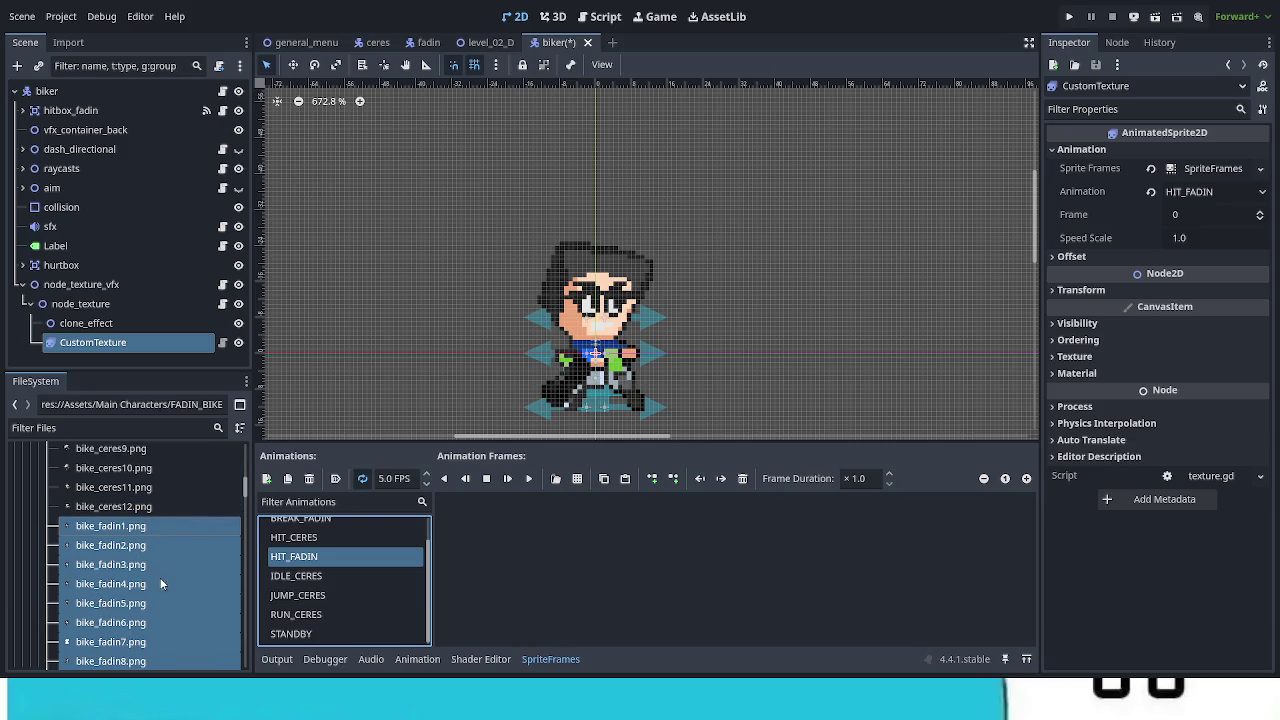
{"action": "mouse_move", "coordinate": [144, 534]}
{"action": "left_mouse_down"}
{"action": "mouse_move", "coordinate": [300, 560]}
{"action": "mouse_move", "coordinate": [490, 540]}
{"action": "left_mouse_up"}
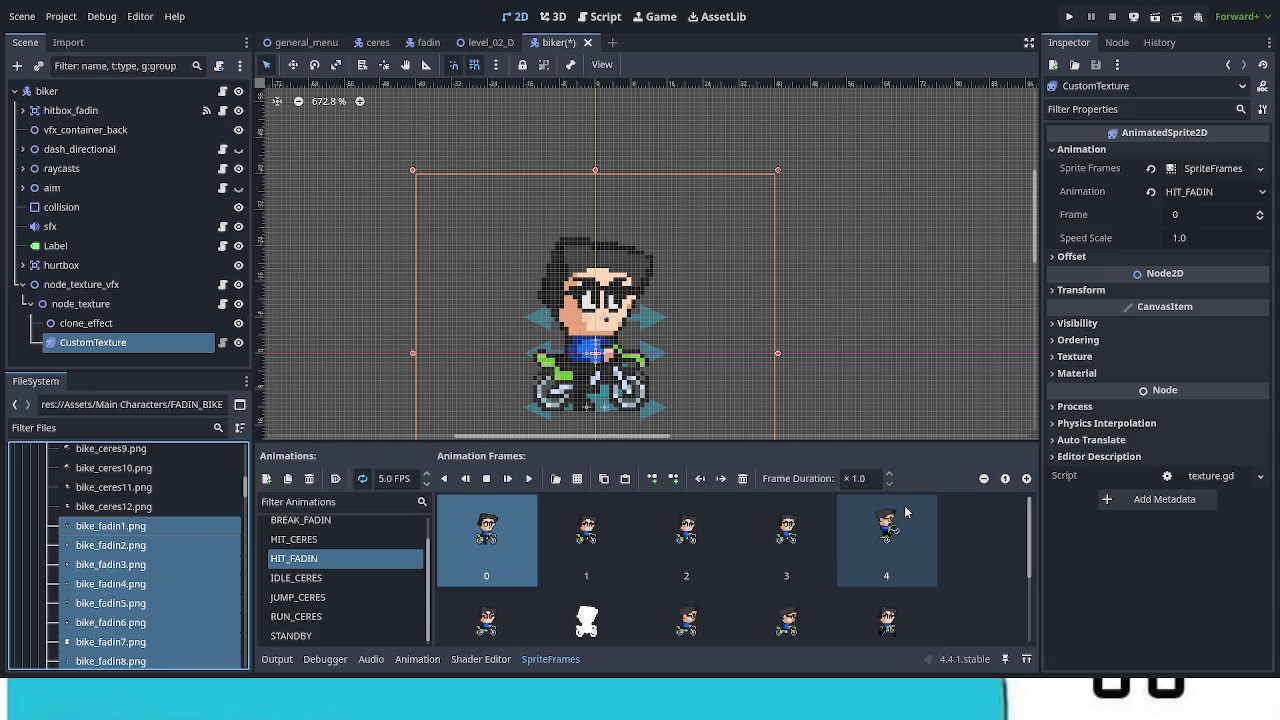
{"action": "left_click", "coordinate": [566, 562]}
{"action": "left_click", "coordinate": [481, 557]}
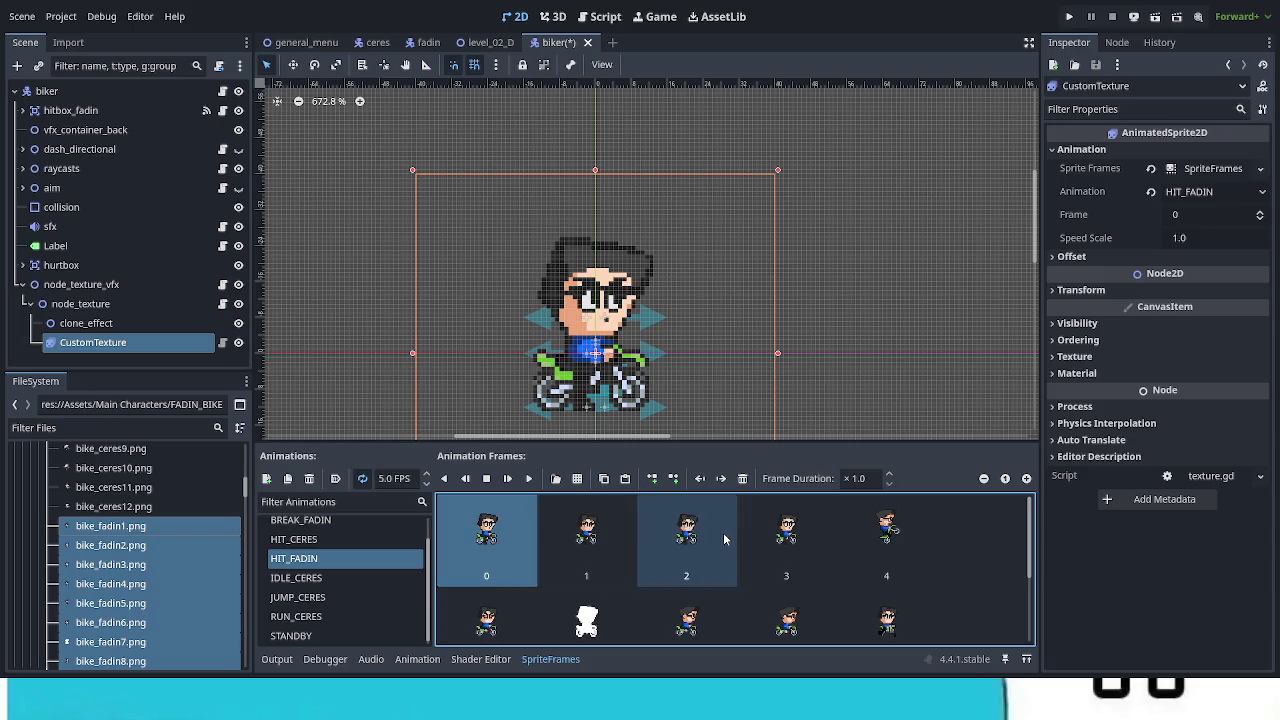
{"action": "left_click", "coordinate": [742, 480]}
Step: Delete HIT_FADIN frames until only the rider and white flash frames remain
{"action": "left_click", "coordinate": [742, 480]}
{"action": "left_click", "coordinate": [742, 480]}
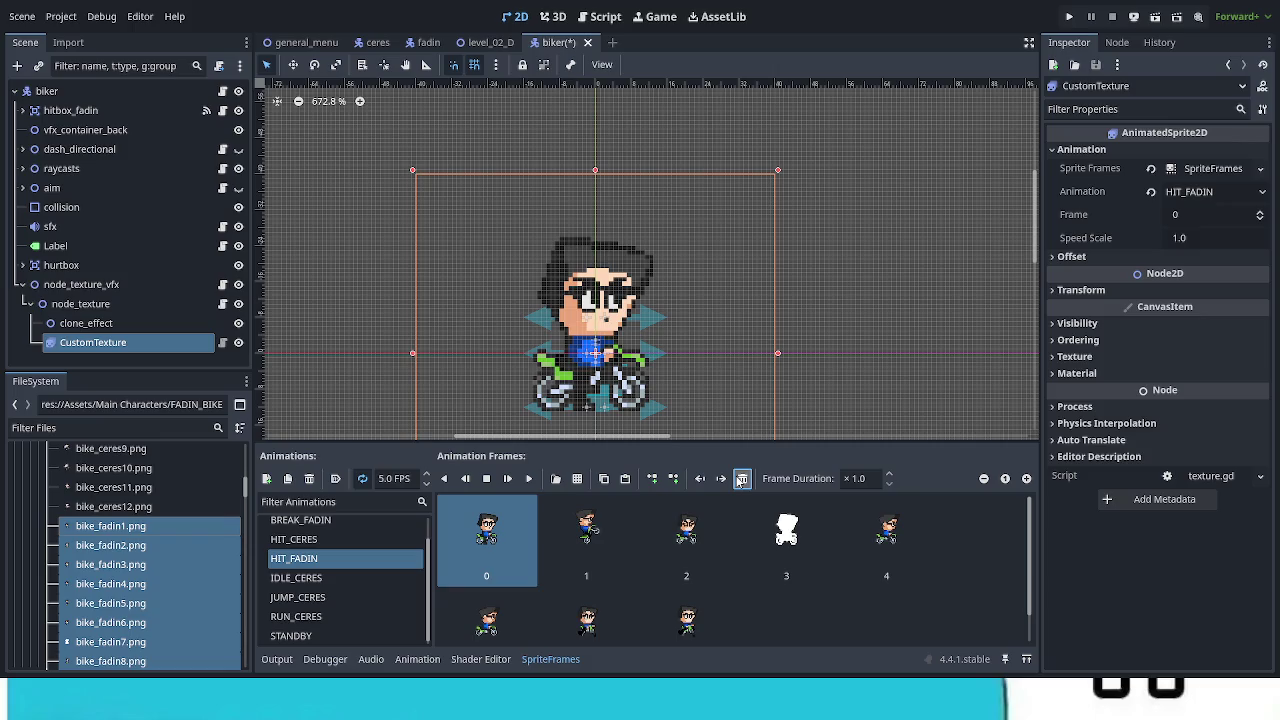
{"action": "left_click", "coordinate": [742, 480]}
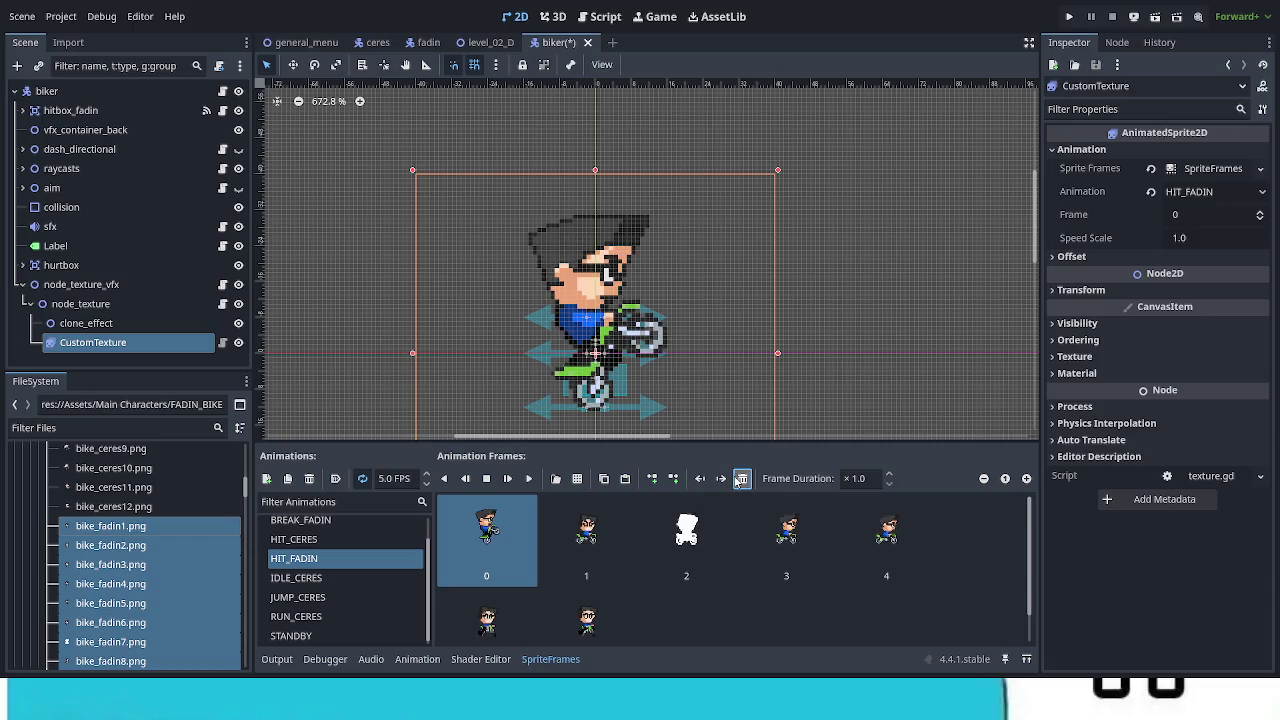
{"action": "left_click", "coordinate": [741, 480]}
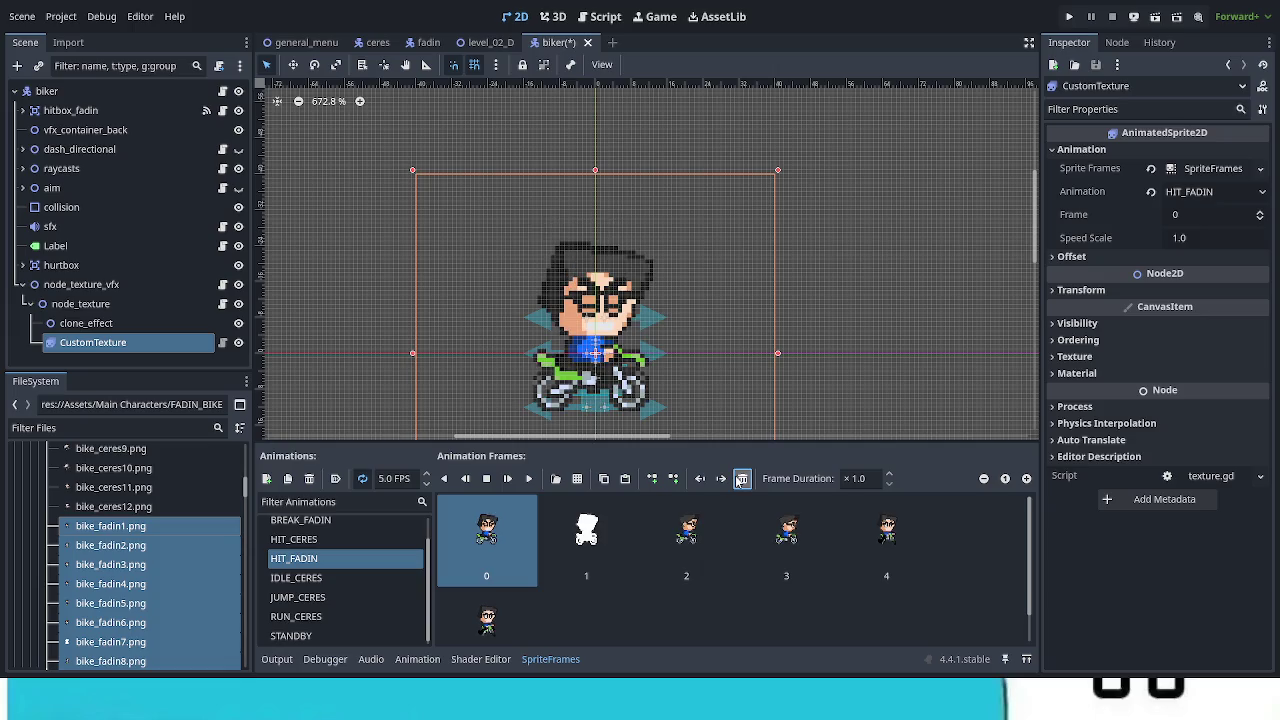
{"action": "left_click", "coordinate": [686, 535]}
{"action": "left_click", "coordinate": [488, 620]}
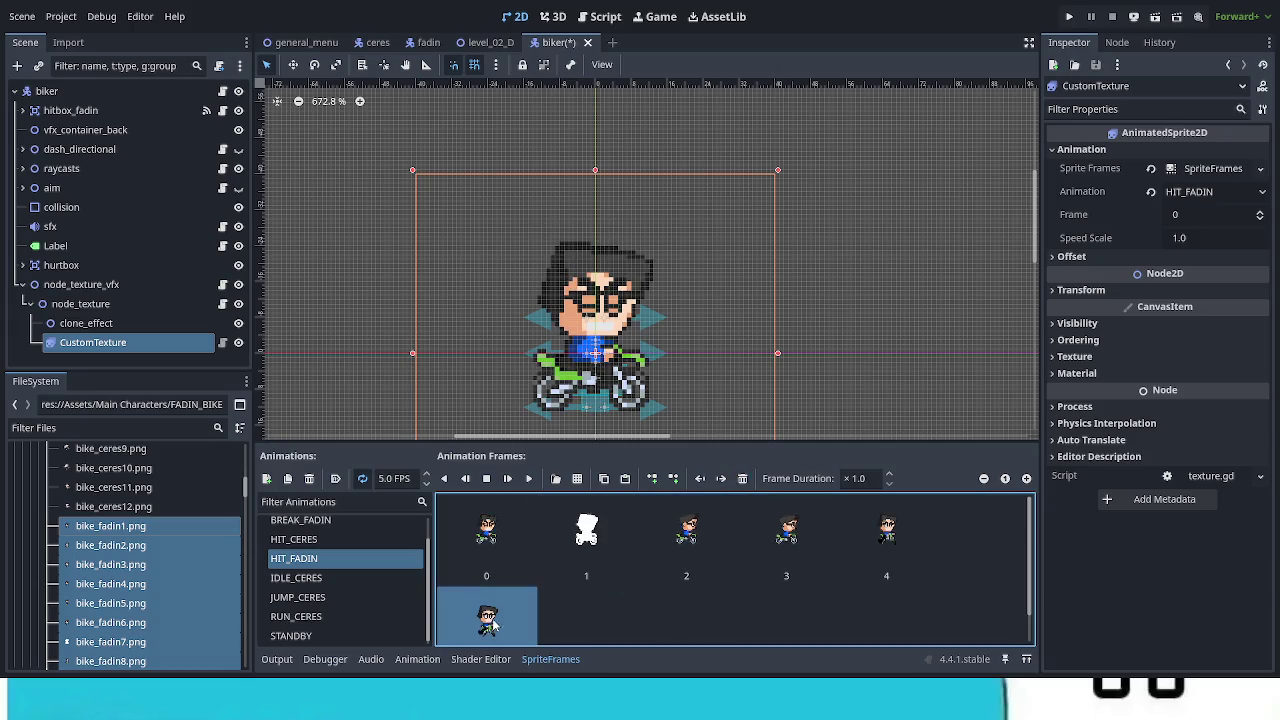
{"action": "left_click", "coordinate": [742, 480]}
{"action": "left_click", "coordinate": [743, 479]}
{"action": "left_click", "coordinate": [743, 479]}
{"action": "left_click", "coordinate": [743, 479]}
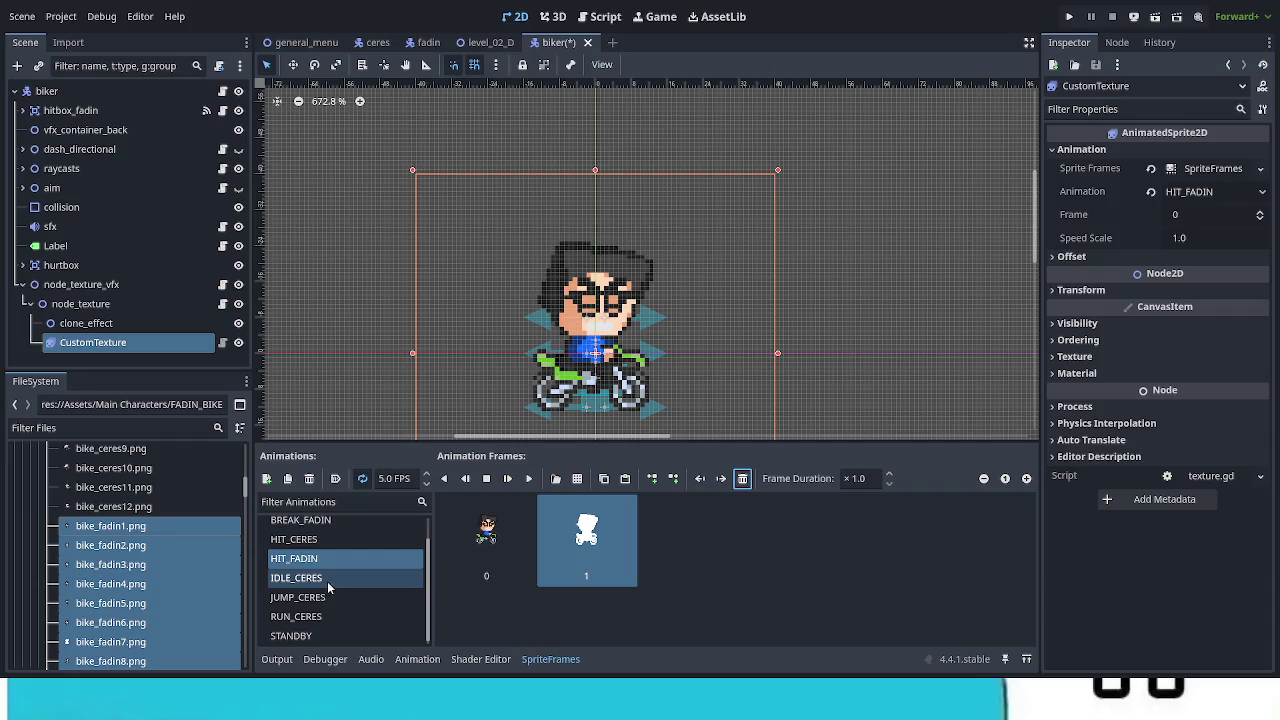
Step: Compare with HIT_CERES, then preview the trimmed two-frame HIT_FADIN
{"action": "left_click", "coordinate": [308, 540]}
{"action": "left_click", "coordinate": [308, 560]}
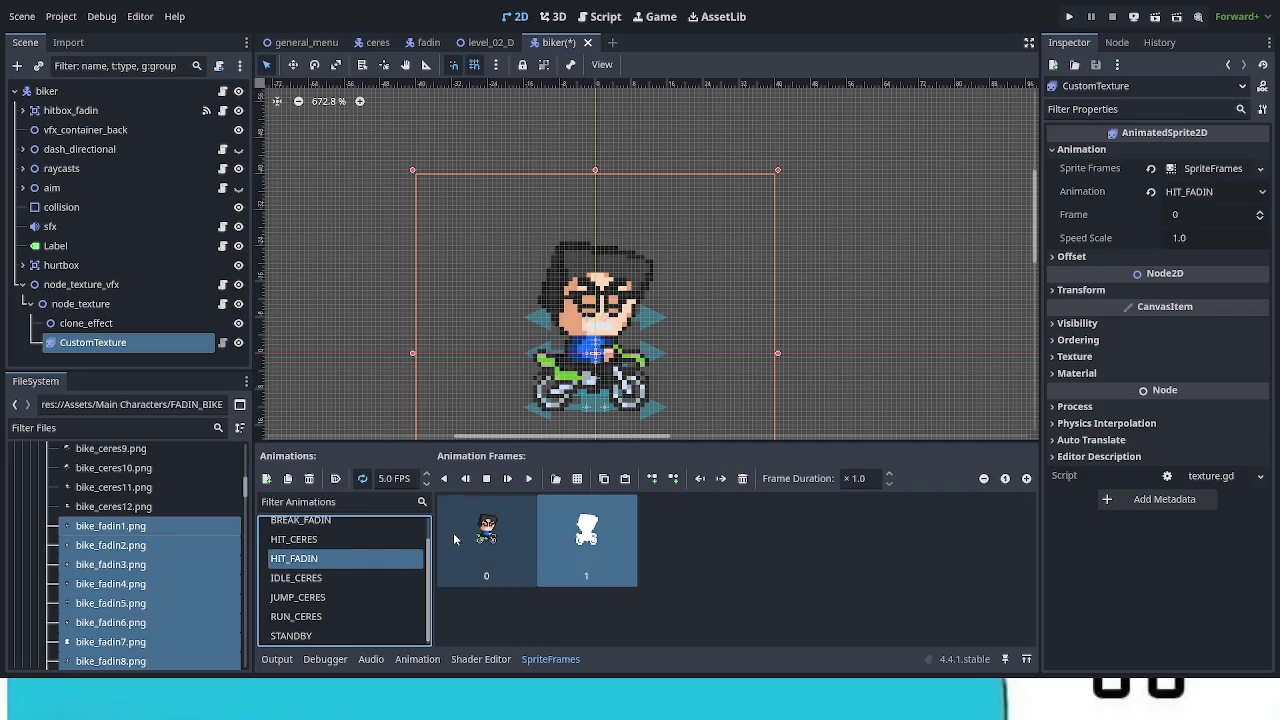
{"action": "left_click", "coordinate": [529, 480]}
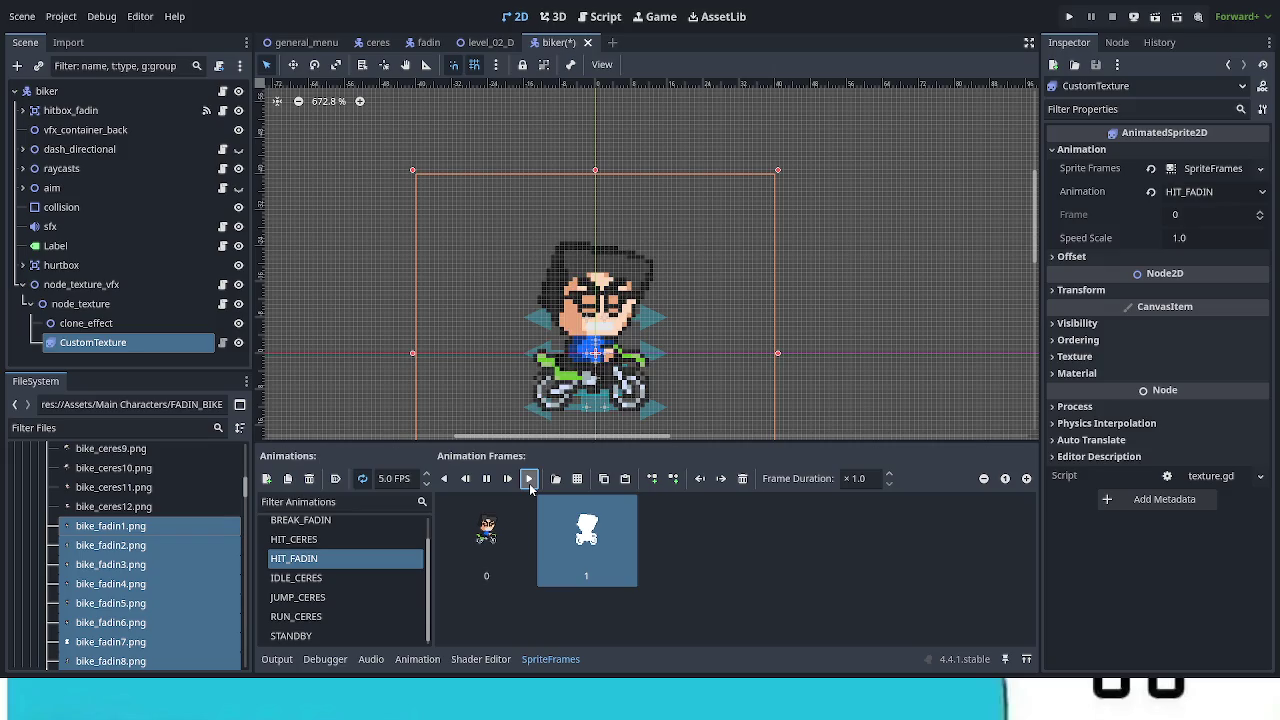
{"action": "left_click", "coordinate": [487, 480]}
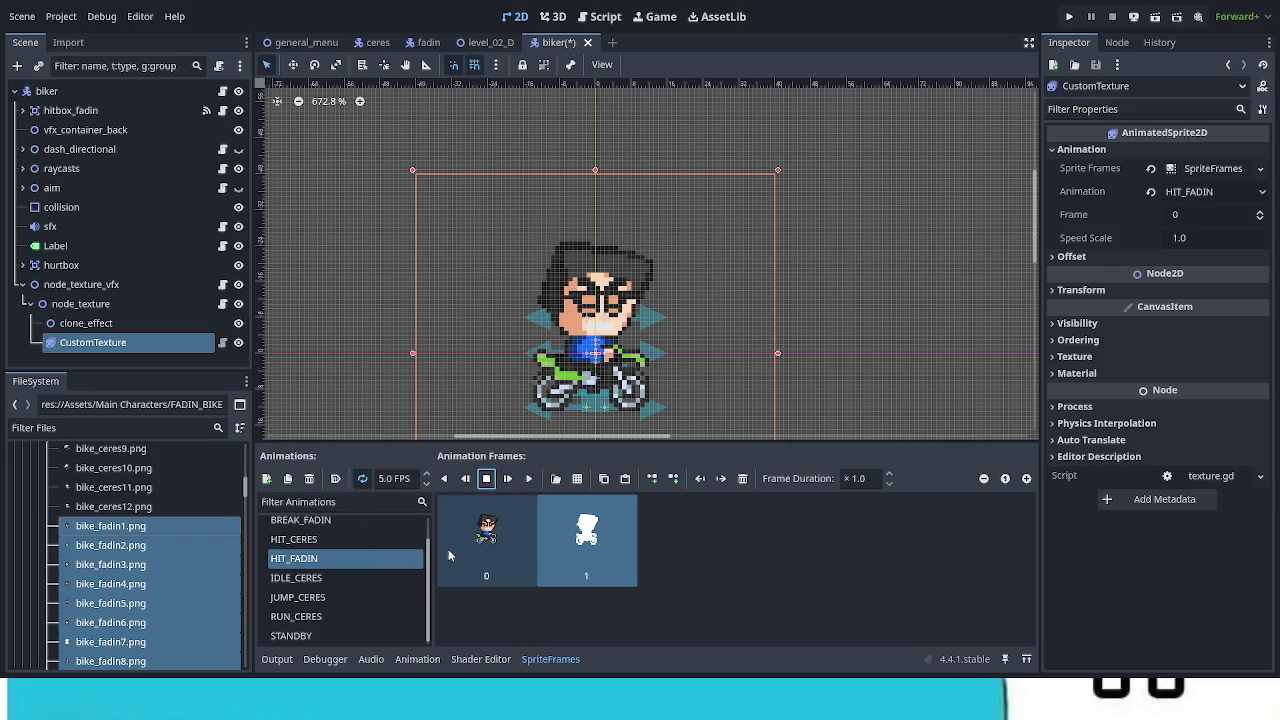
Step: Set HIT_FADIN to 24 FPS, preview it, then edit its frame rate again
{"action": "left_click", "coordinate": [395, 478]}
{"action": "type", "text": "24"}
{"action": "key", "text": "Return"}
{"action": "left_click", "coordinate": [531, 479]}
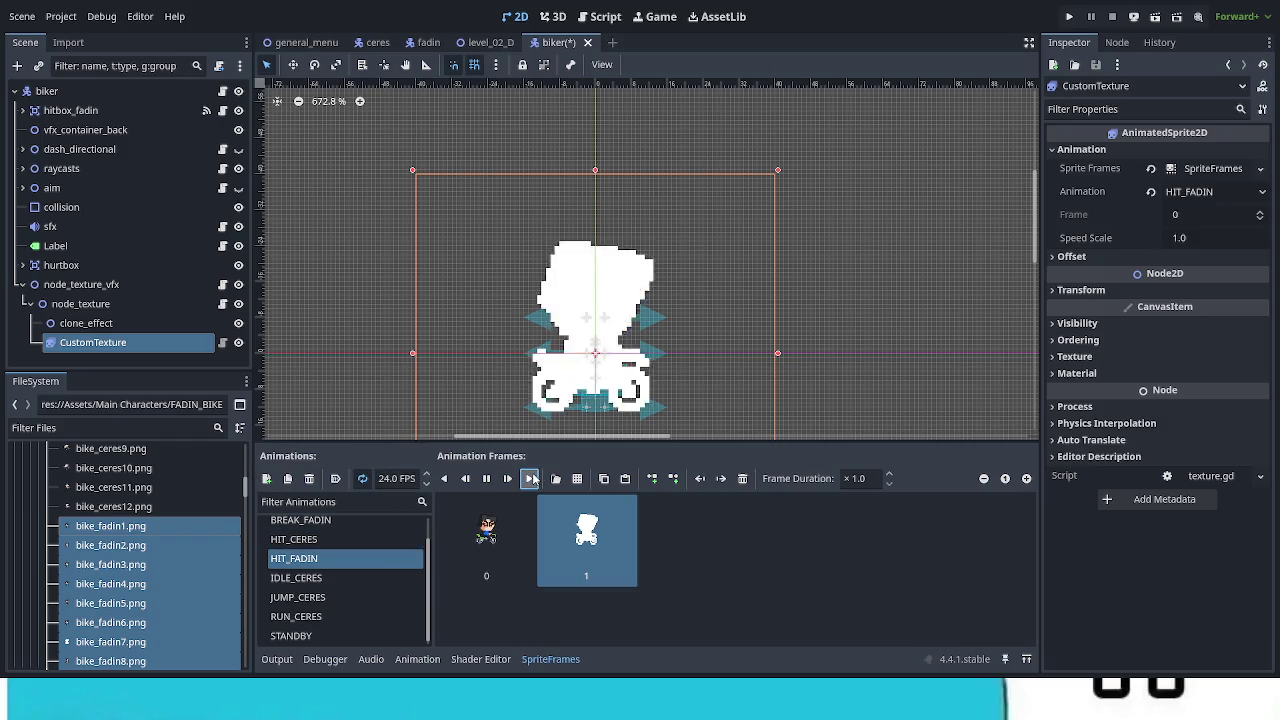
{"action": "left_click", "coordinate": [487, 479]}
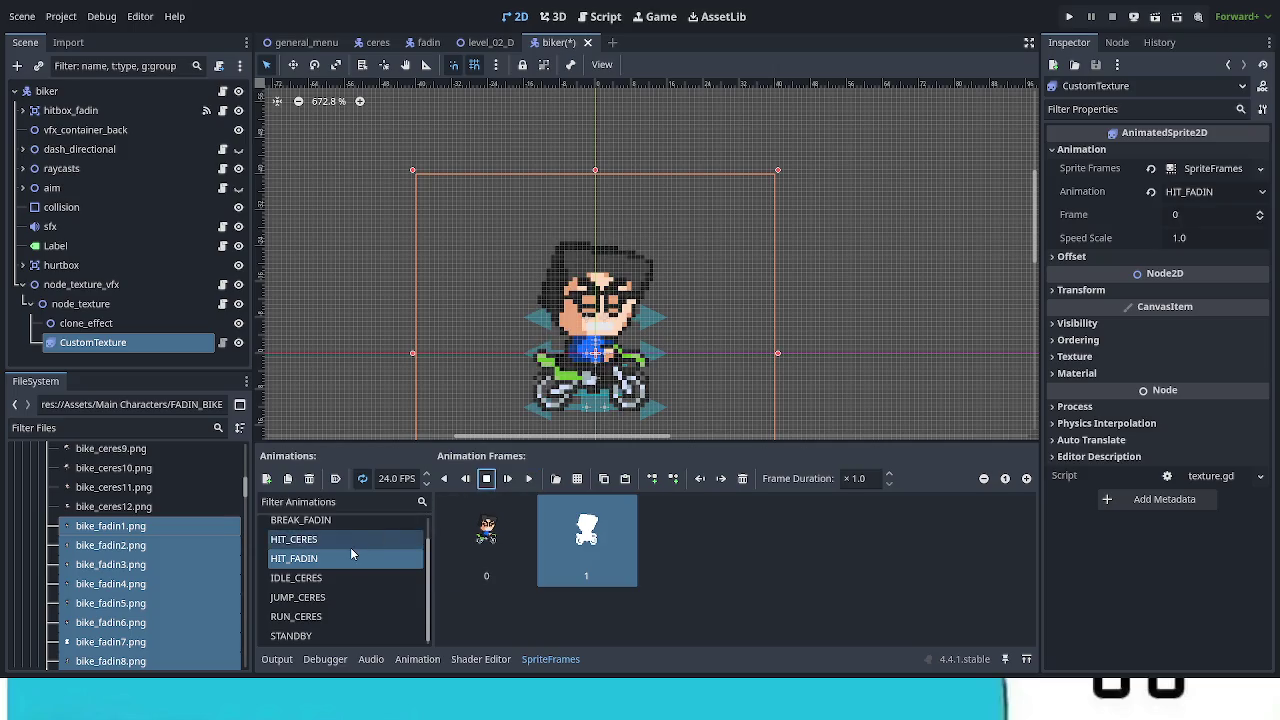
{"action": "left_click", "coordinate": [405, 478]}
{"action": "type", "text": "16"}
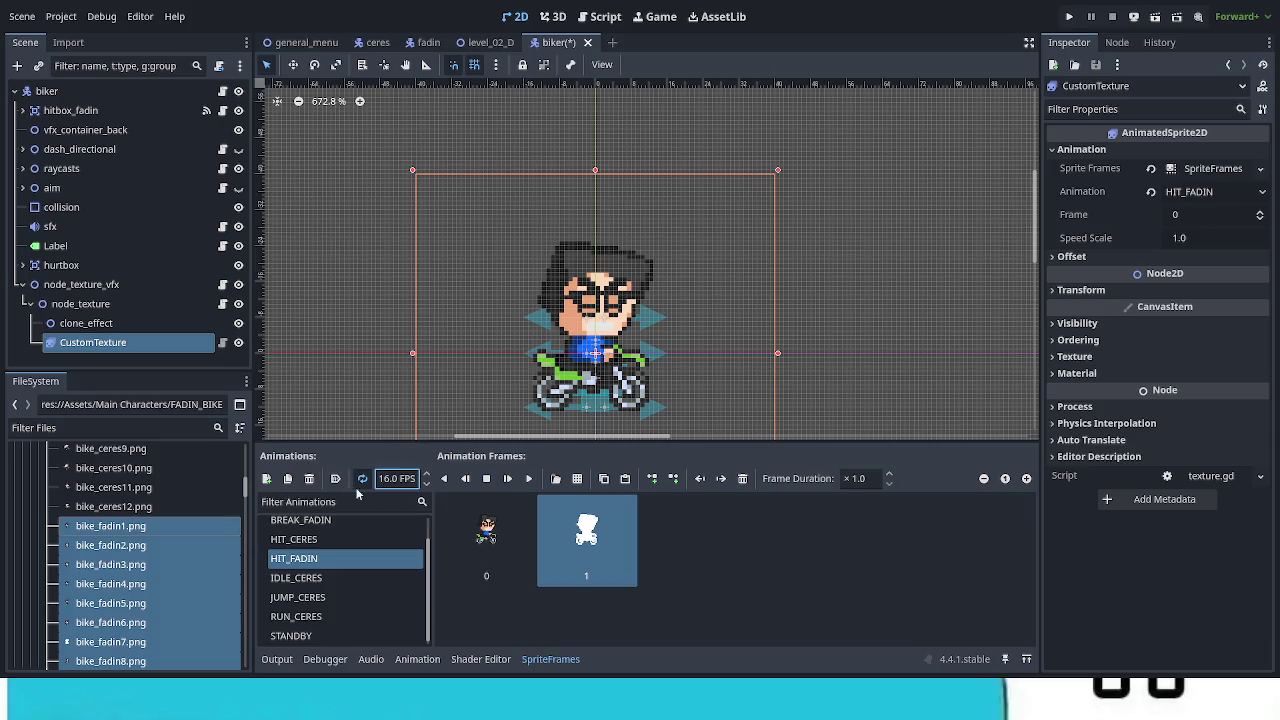
Step: Preview HIT_FADIN at 16 FPS, then set HIT_CERES to 16 FPS and preview it
{"action": "left_click", "coordinate": [535, 480]}
{"action": "left_click", "coordinate": [487, 479]}
{"action": "left_click", "coordinate": [320, 541]}
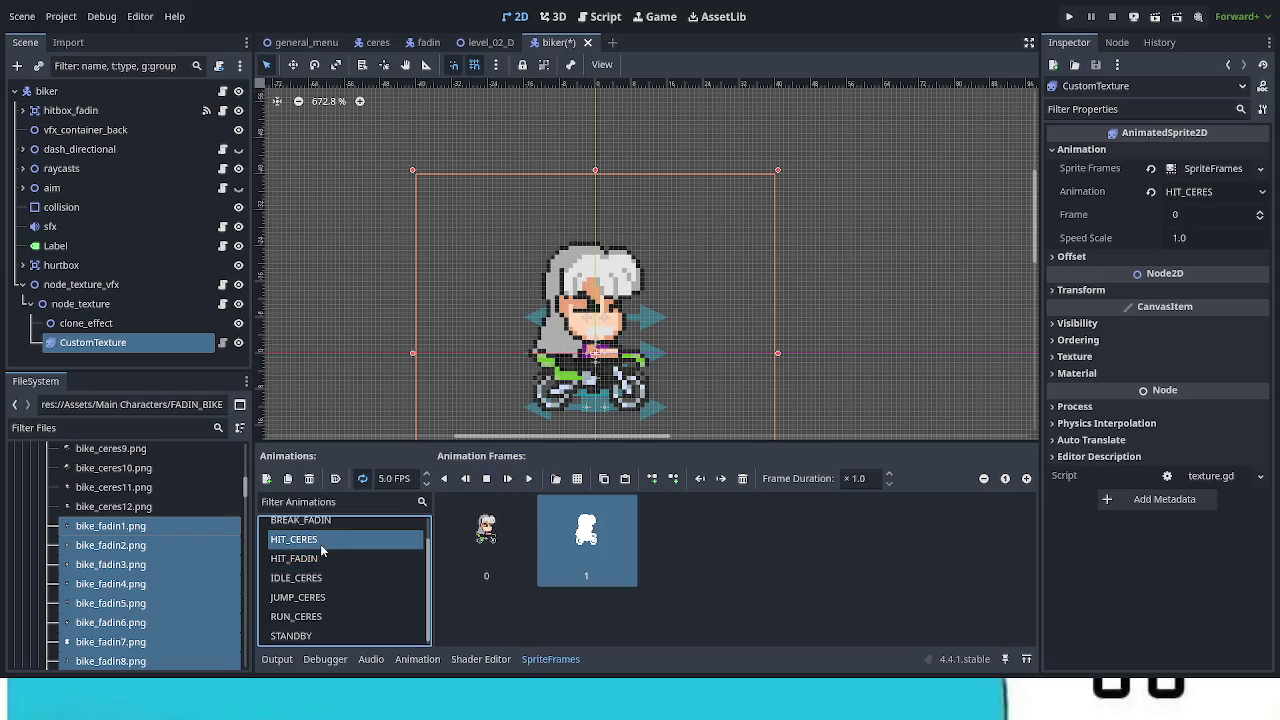
{"action": "left_click", "coordinate": [408, 478]}
{"action": "type", "text": "16"}
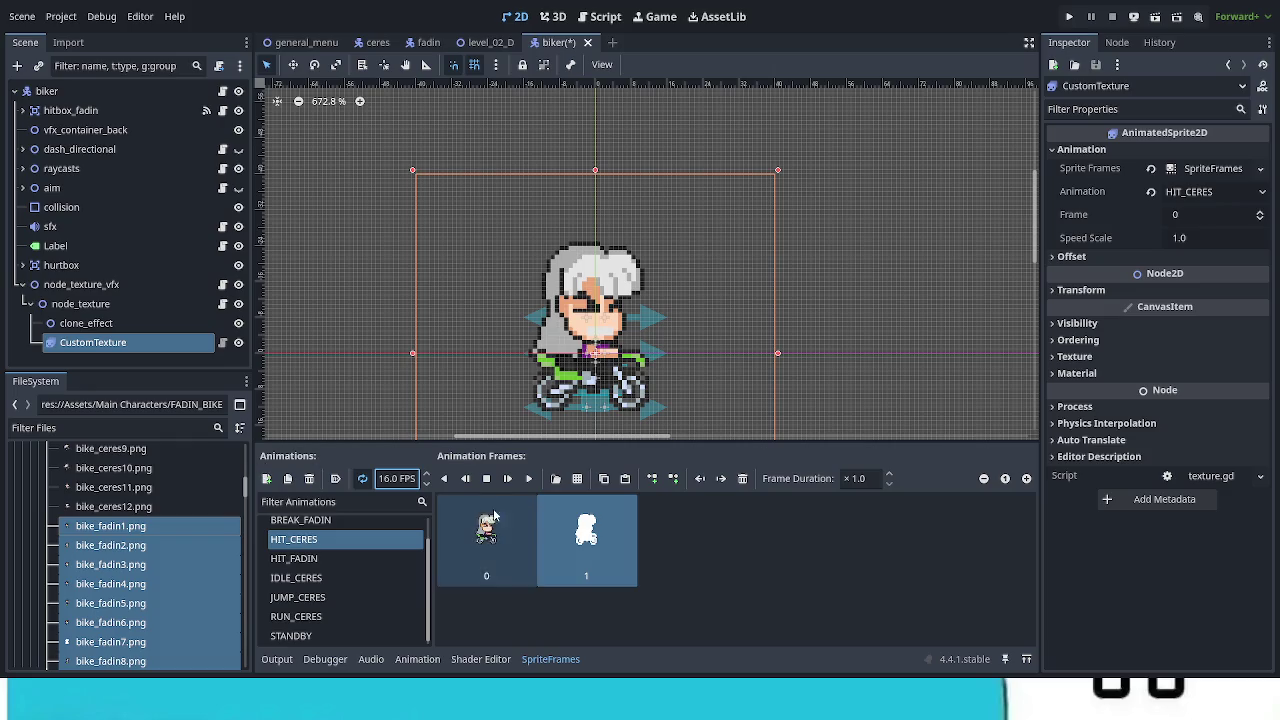
{"action": "left_click", "coordinate": [529, 479]}
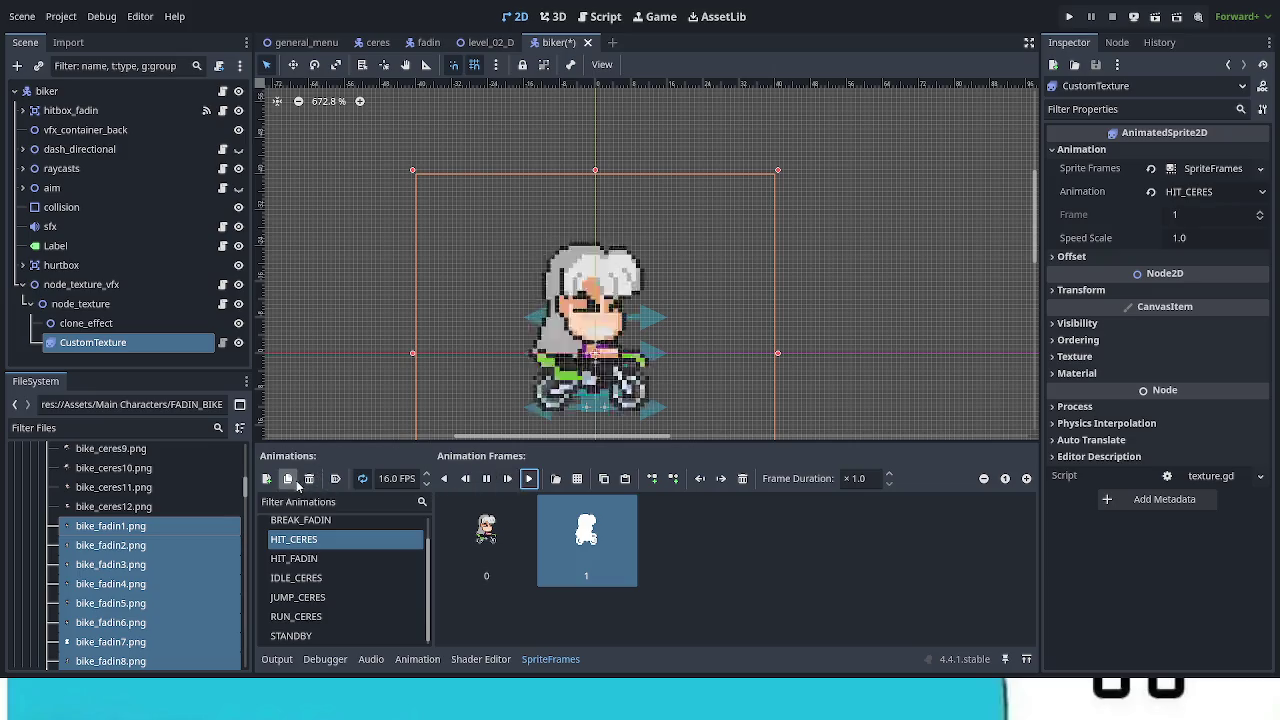
{"action": "left_click", "coordinate": [484, 479]}
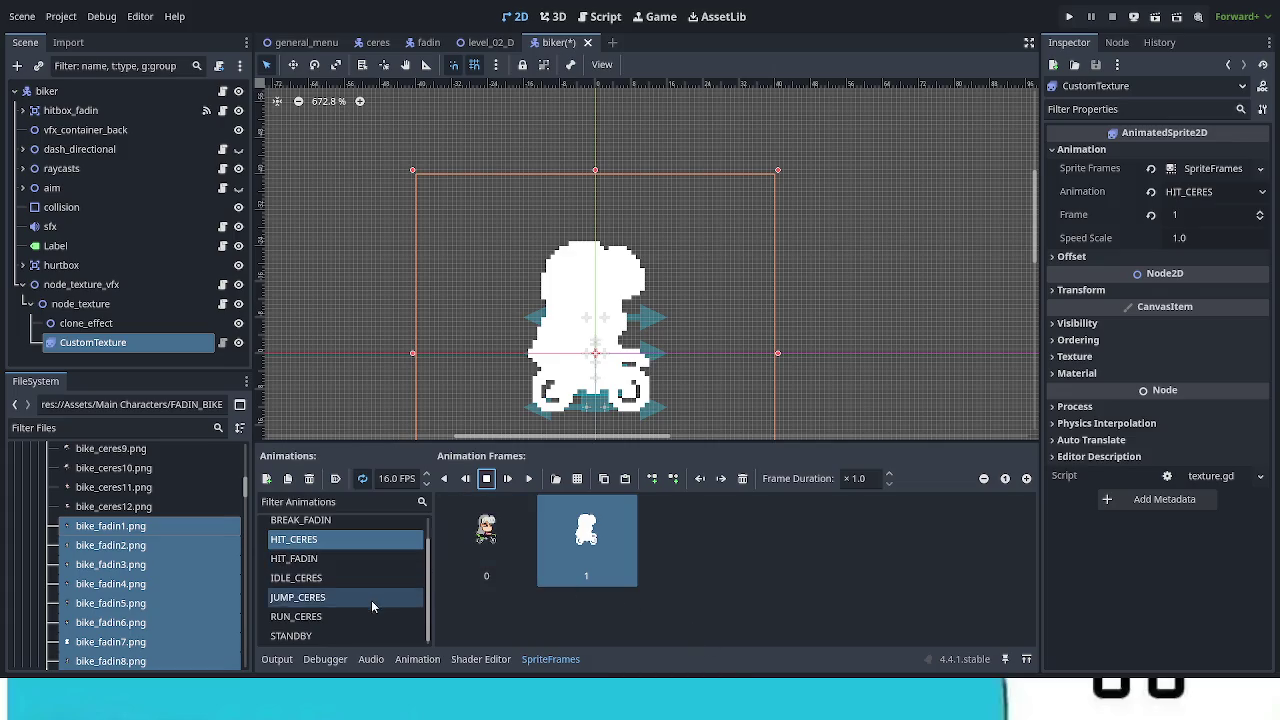
Step: Add another new empty animation to the SpriteFrames
{"action": "scroll", "coordinate": [364, 614], "scroll_direction": "up", "scroll_amount": 1}
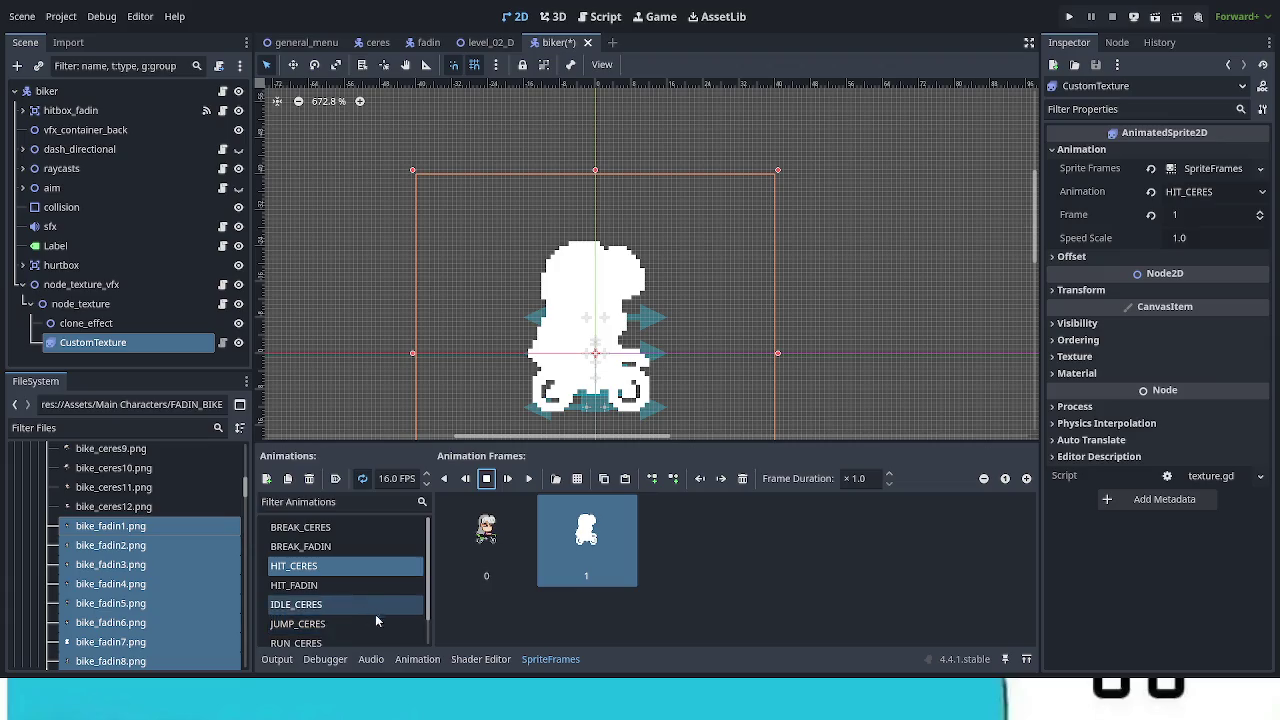
{"action": "scroll", "coordinate": [390, 627], "scroll_direction": "down", "scroll_amount": 1}
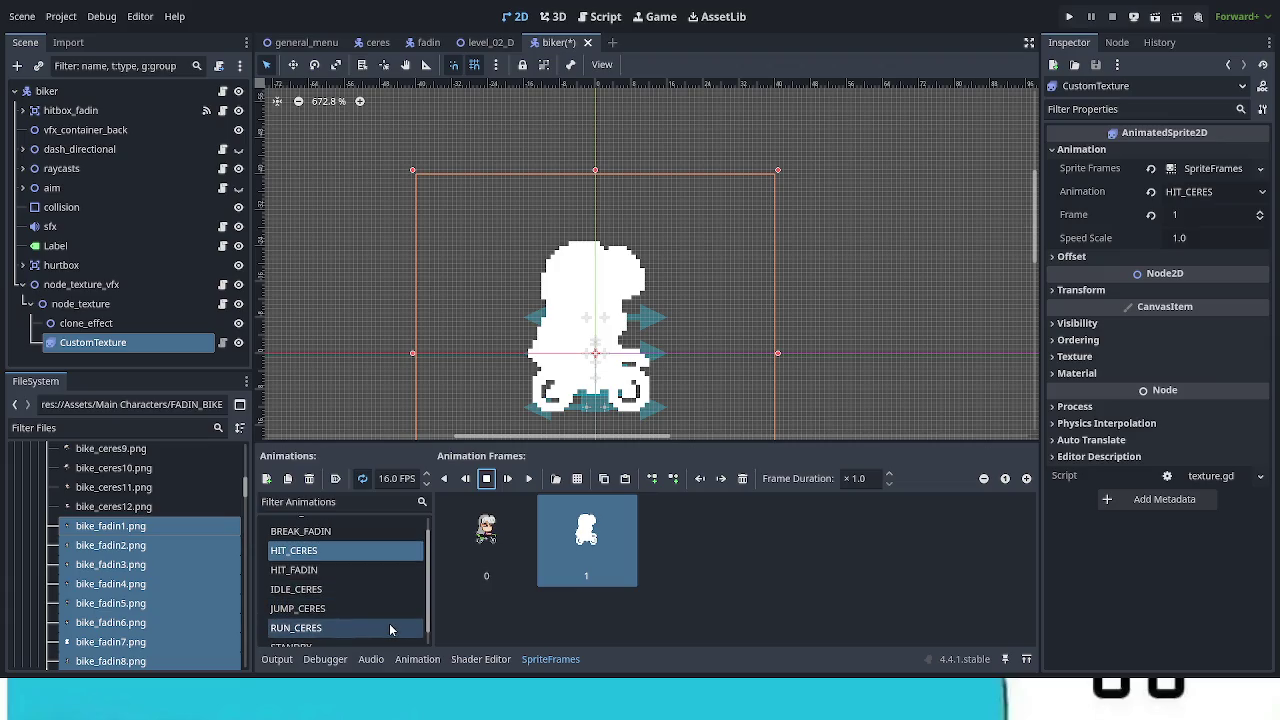
{"action": "left_click", "coordinate": [266, 479]}
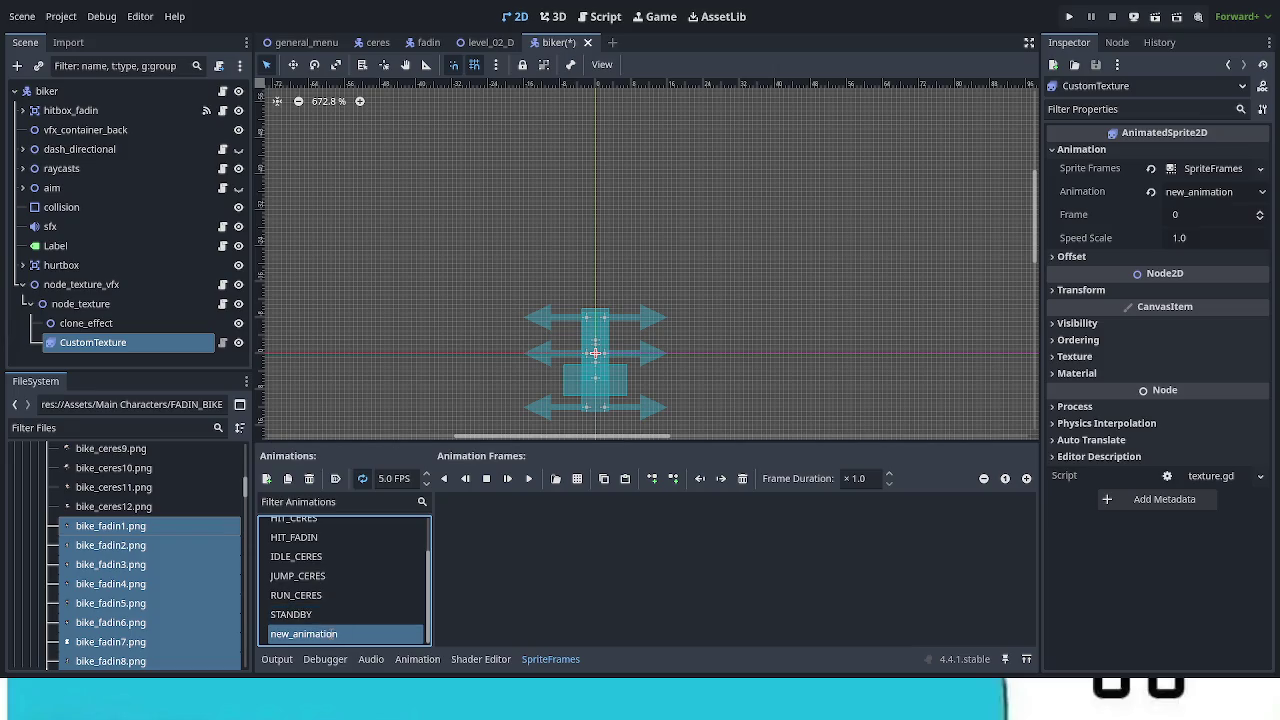
Step: Name the new animation IDLE_FADIN and drop the bike_fadin images in as frames
{"action": "type", "text": "IDLE_FADIN"}
{"action": "key", "text": "Return"}
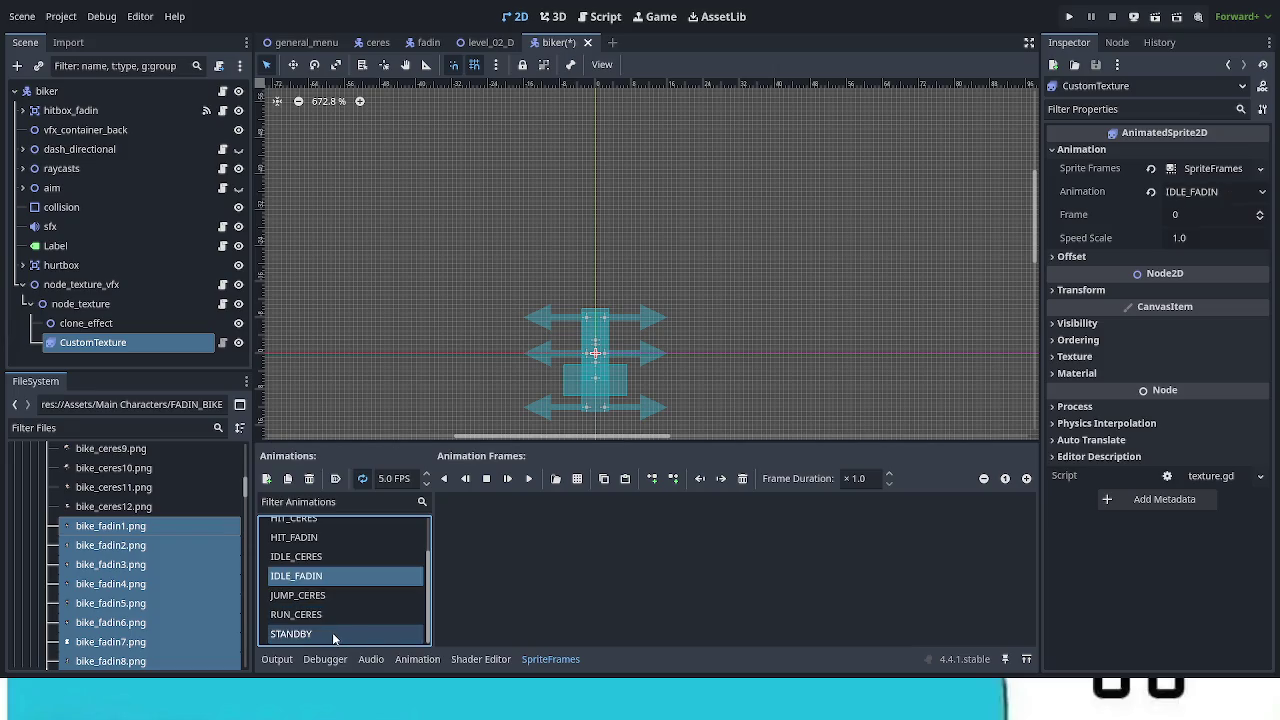
{"action": "mouse_move", "coordinate": [158, 529]}
{"action": "left_mouse_down"}
{"action": "mouse_move", "coordinate": [303, 540]}
{"action": "mouse_move", "coordinate": [643, 601]}
{"action": "left_mouse_up"}
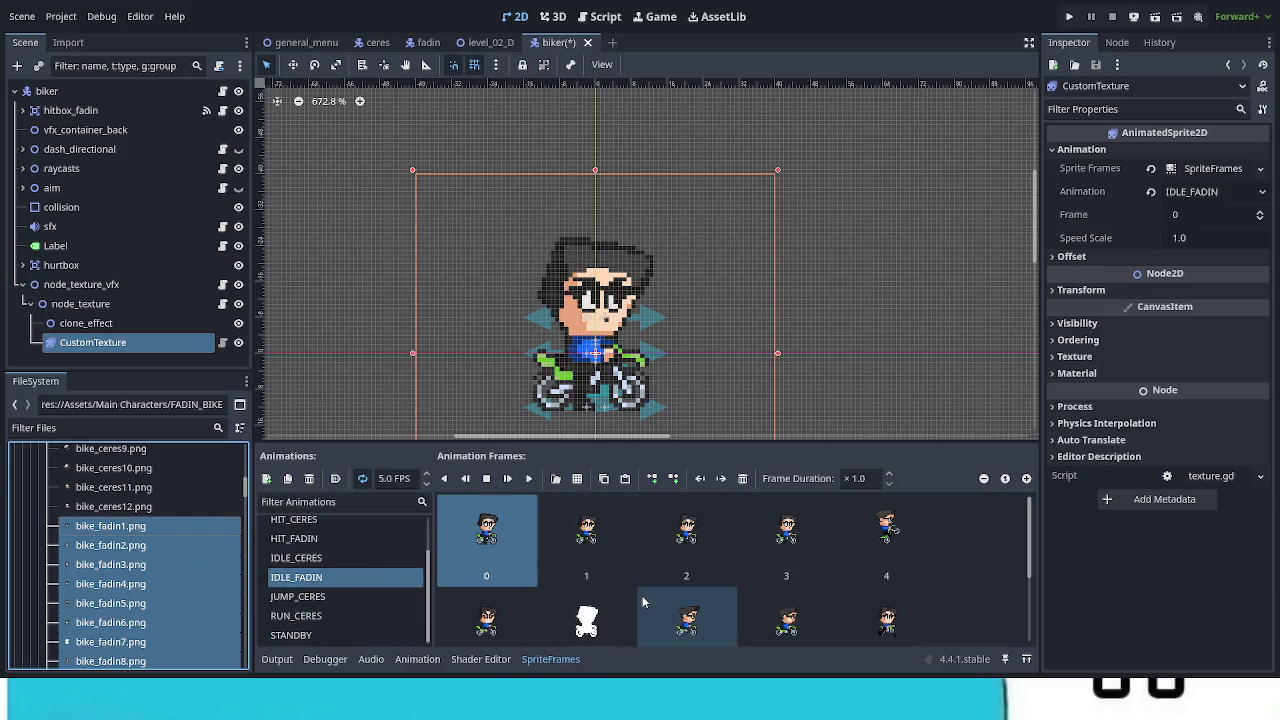
{"action": "scroll", "coordinate": [744, 614], "scroll_direction": "down", "scroll_amount": 1}
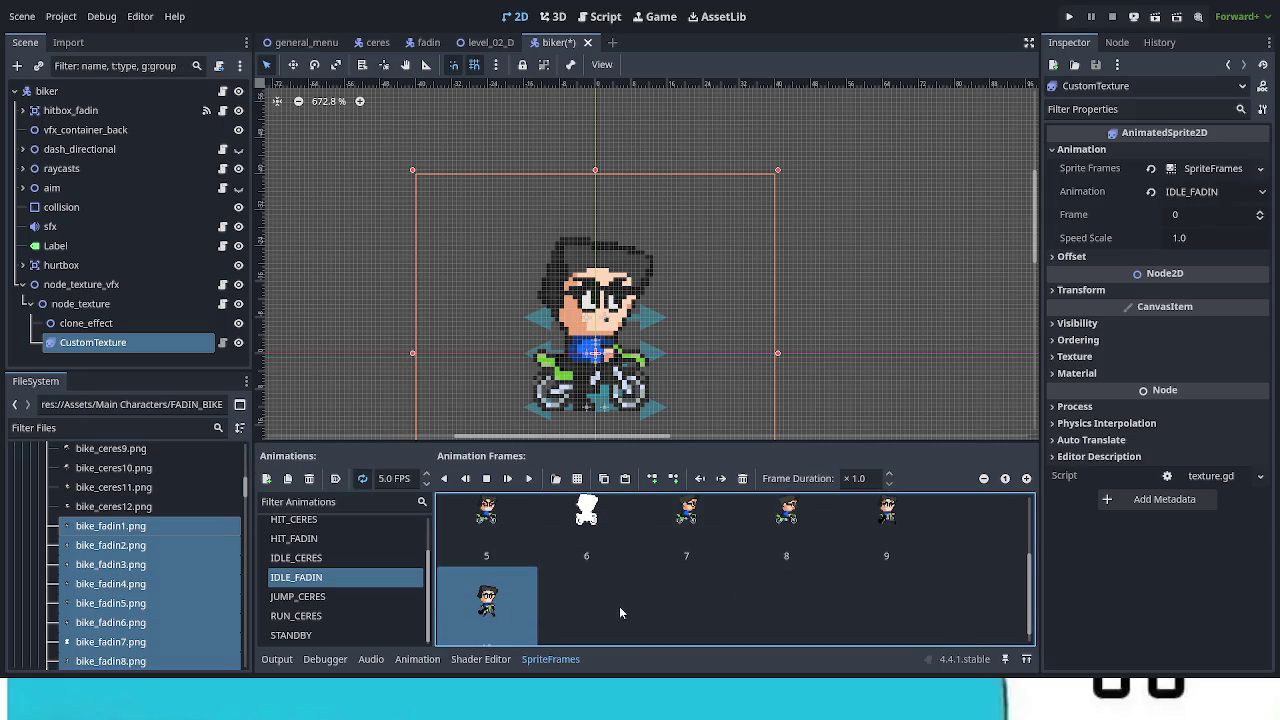
{"action": "scroll", "coordinate": [686, 603], "scroll_direction": "up", "scroll_amount": 1}
Step: Trim IDLE_FADIN to four frames, preview it, and compare it with IDLE_CERES
{"action": "left_click", "coordinate": [743, 479]}
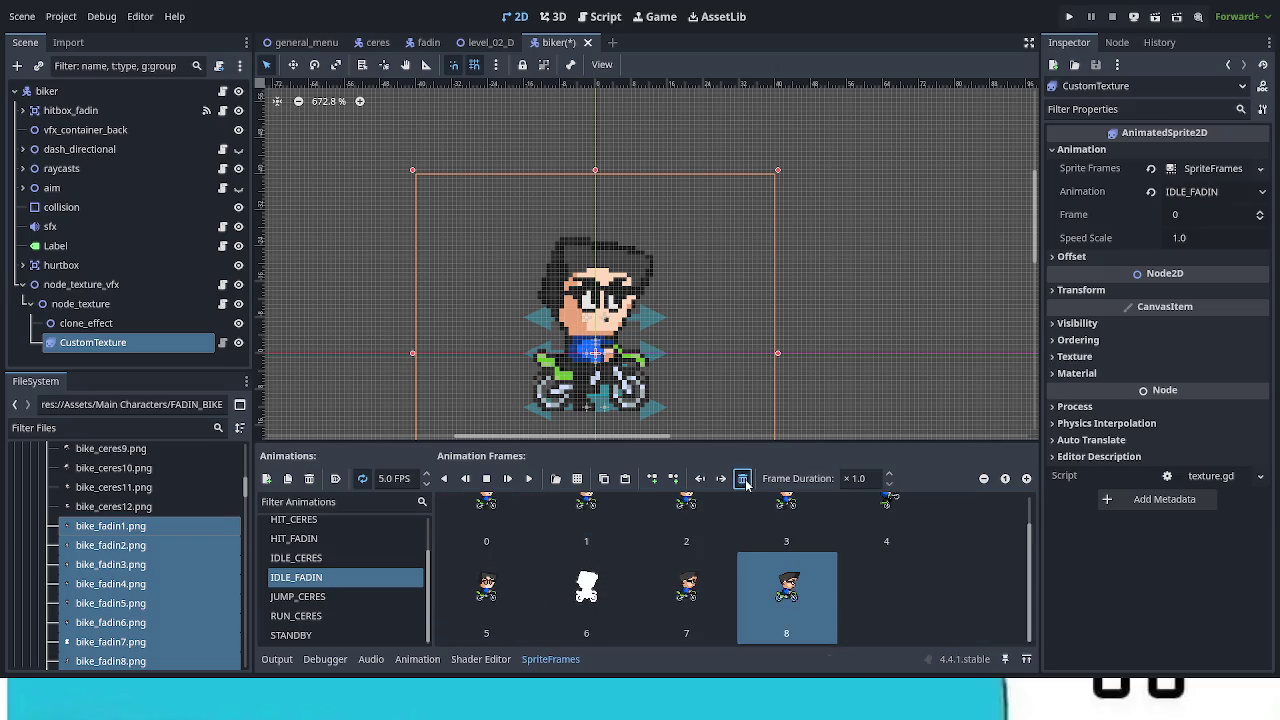
{"action": "left_click", "coordinate": [743, 479]}
{"action": "left_click", "coordinate": [743, 479]}
{"action": "left_click", "coordinate": [743, 479]}
{"action": "left_click", "coordinate": [743, 479]}
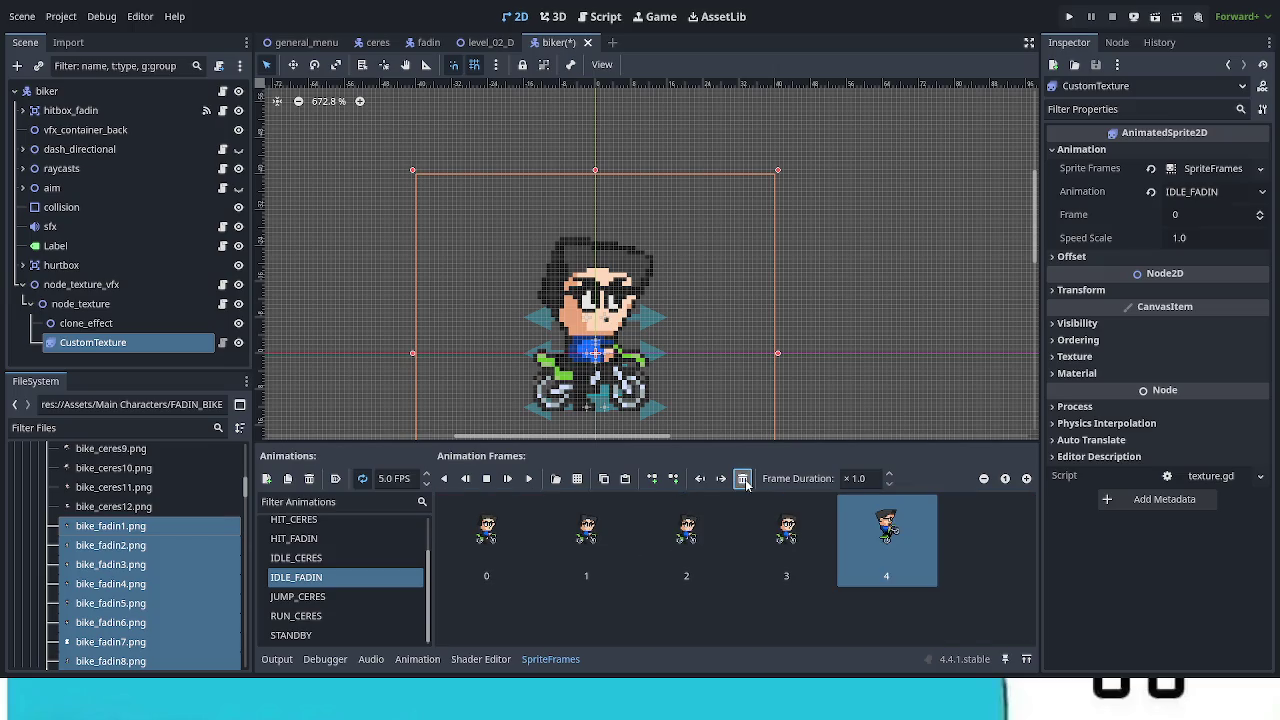
{"action": "left_click", "coordinate": [743, 479]}
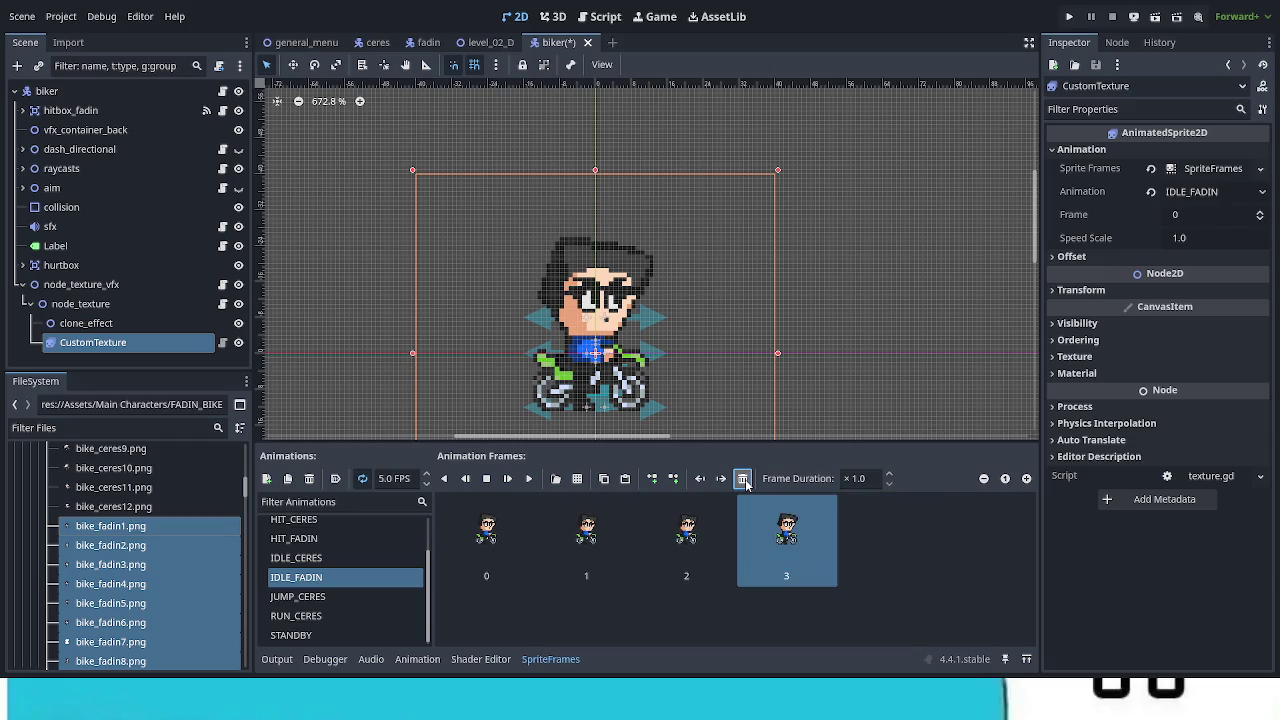
{"action": "left_click", "coordinate": [529, 479]}
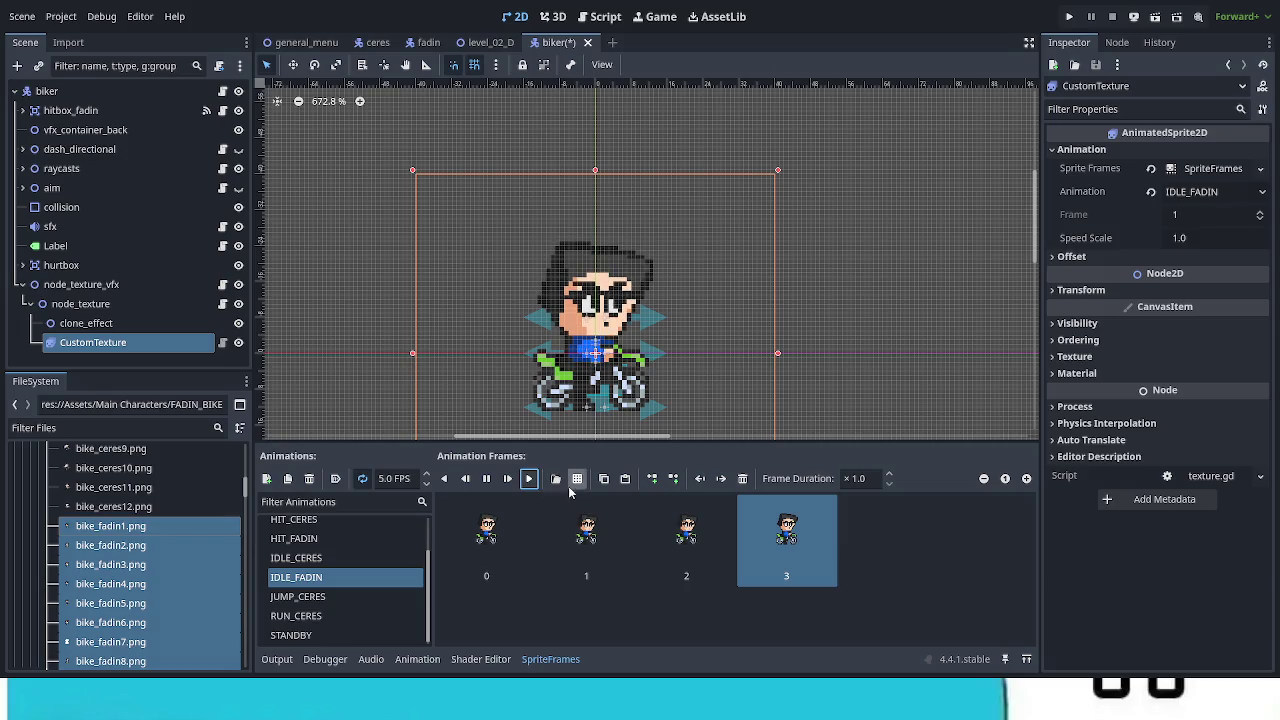
{"action": "left_click", "coordinate": [360, 557]}
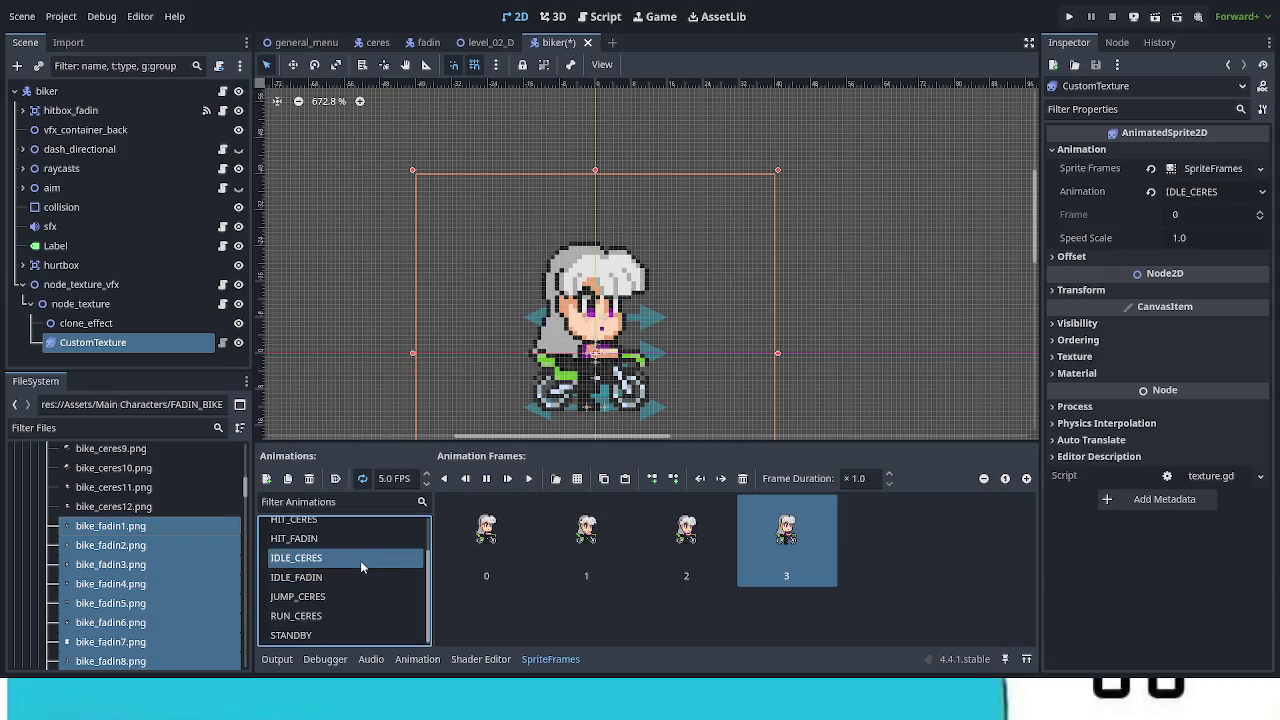
{"action": "left_click", "coordinate": [358, 577]}
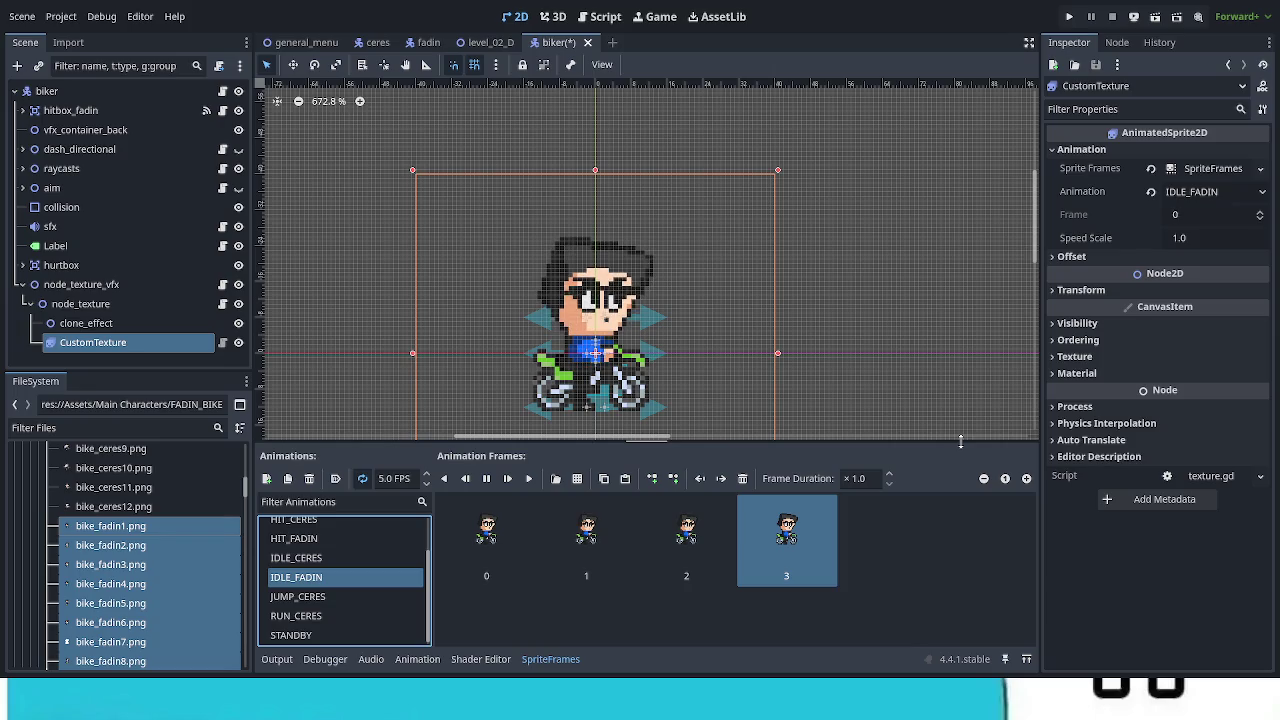
{"action": "scroll", "coordinate": [360, 560], "scroll_direction": "up", "scroll_amount": 3}
Step: Save the biker scene with BREAK_FADIN selected, preview IDLE_FADIN, and add another empty animation
{"action": "left_click", "coordinate": [339, 546]}
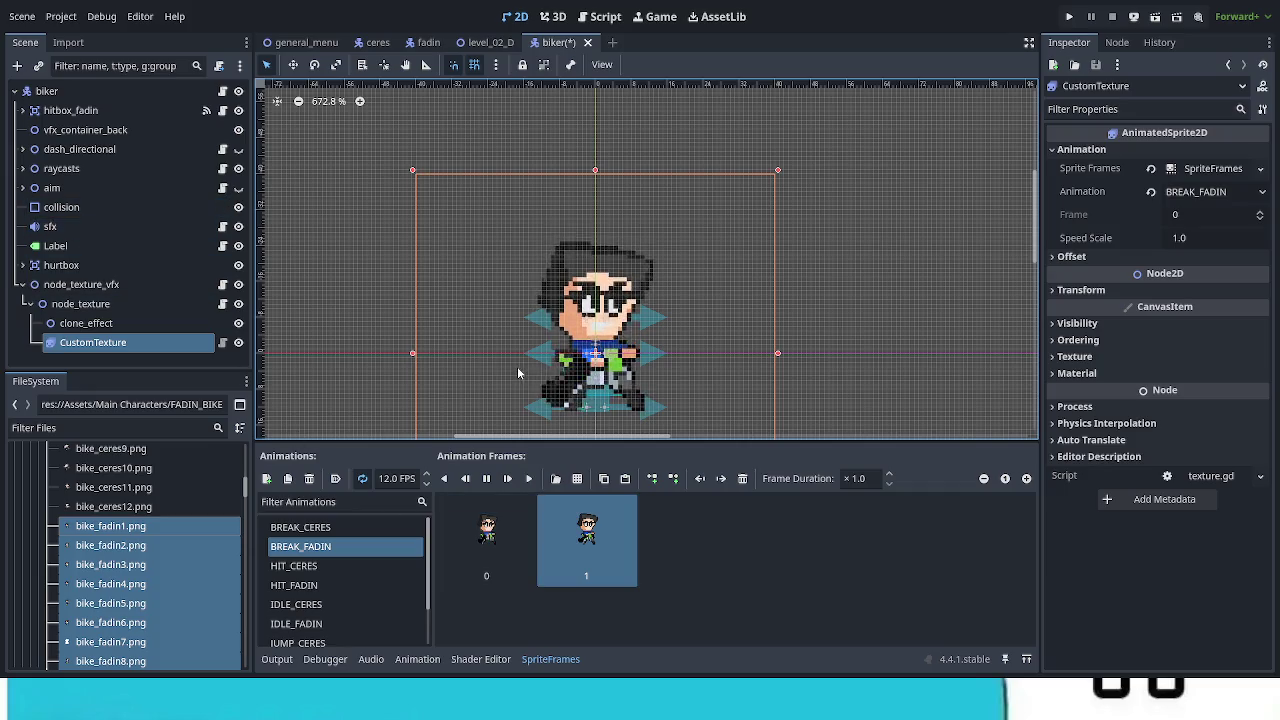
{"action": "key", "text": "ctrl+s"}
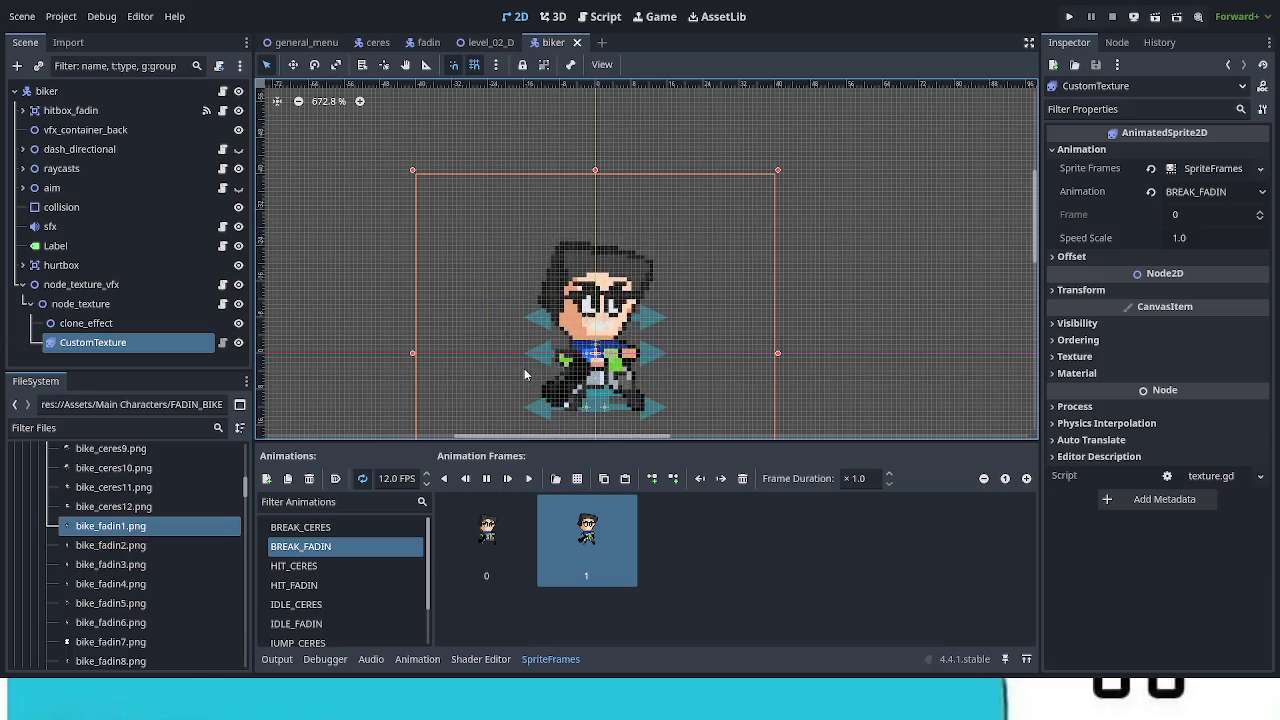
{"action": "left_click", "coordinate": [374, 623]}
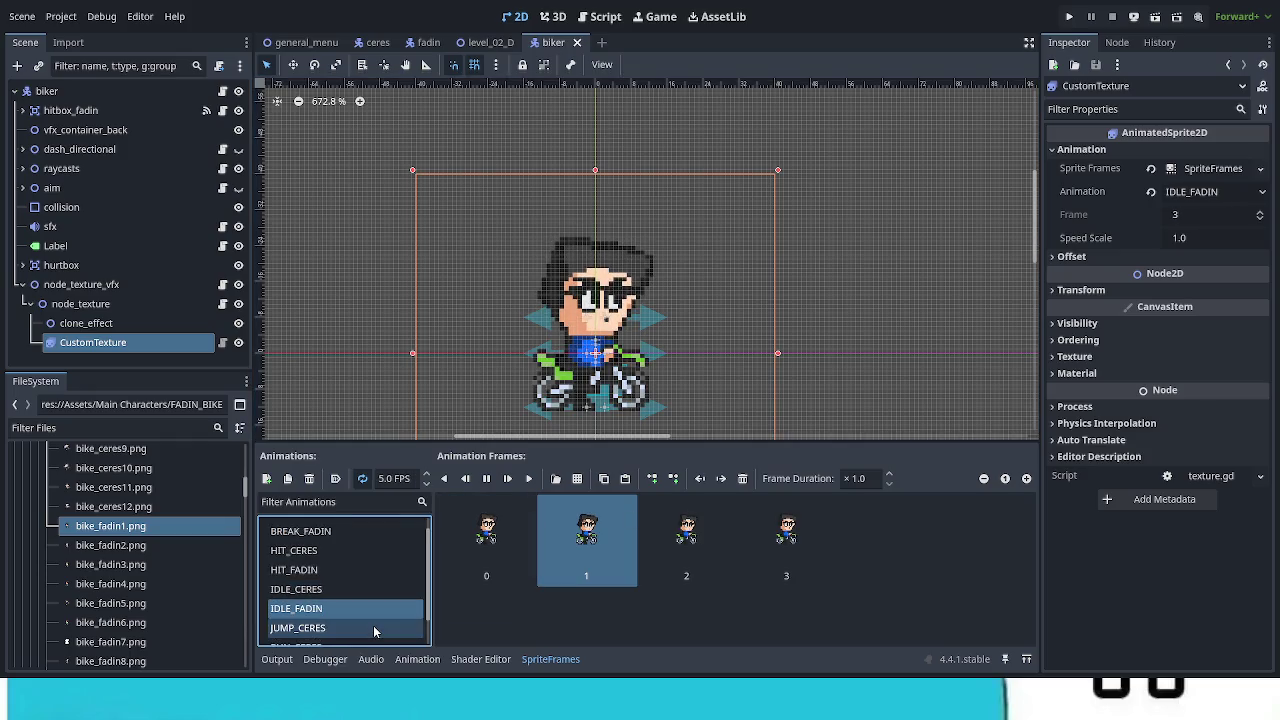
{"action": "scroll", "coordinate": [374, 625], "scroll_direction": "down", "scroll_amount": 2}
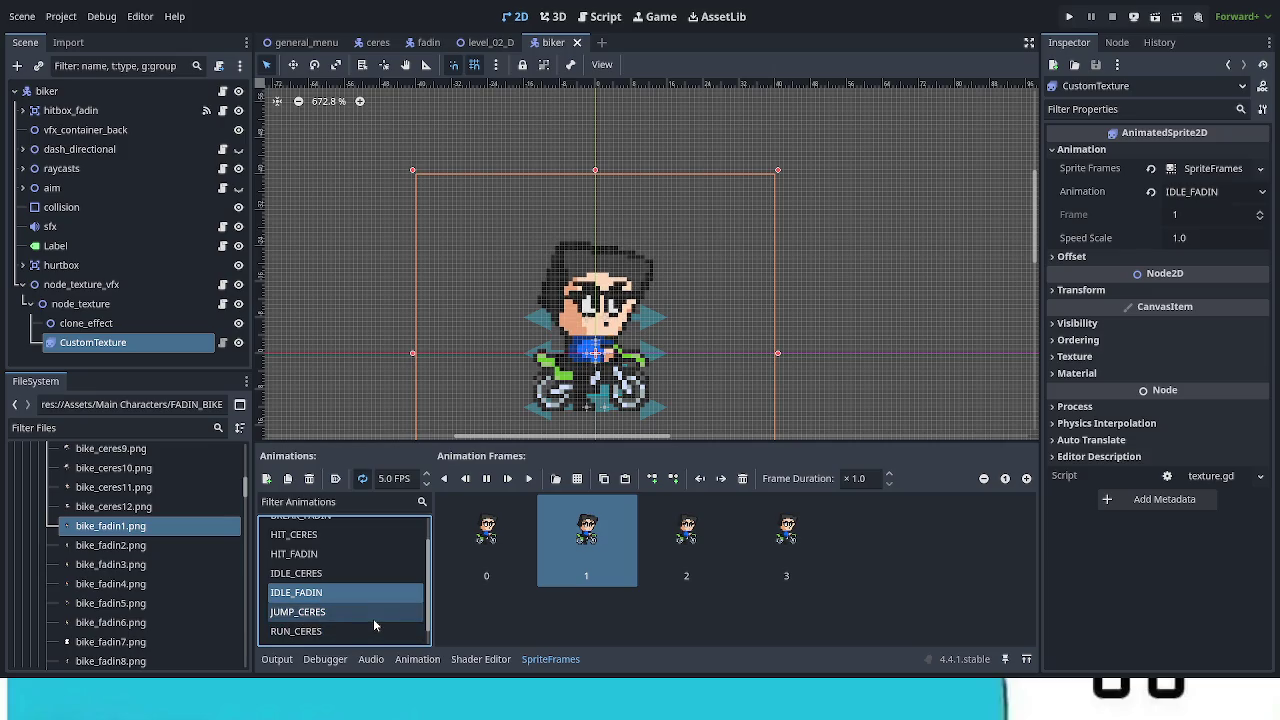
{"action": "scroll", "coordinate": [374, 625], "scroll_direction": "down", "scroll_amount": 1}
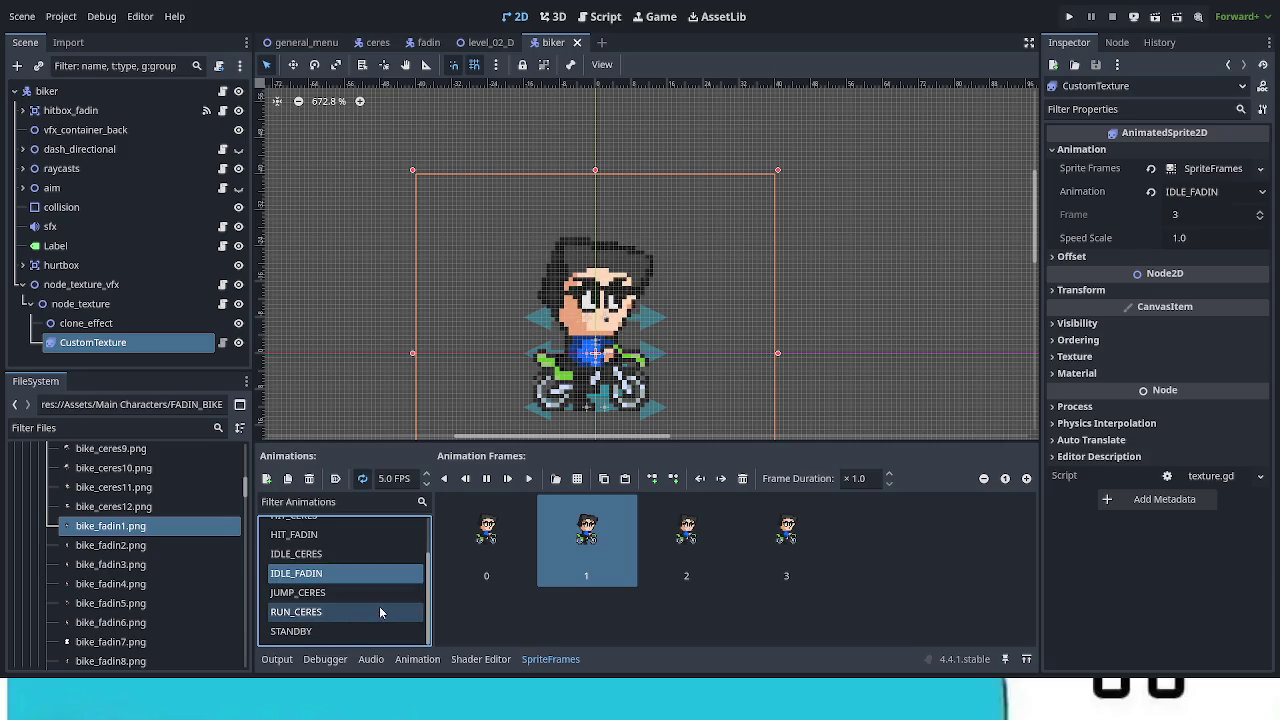
{"action": "left_click", "coordinate": [268, 482]}
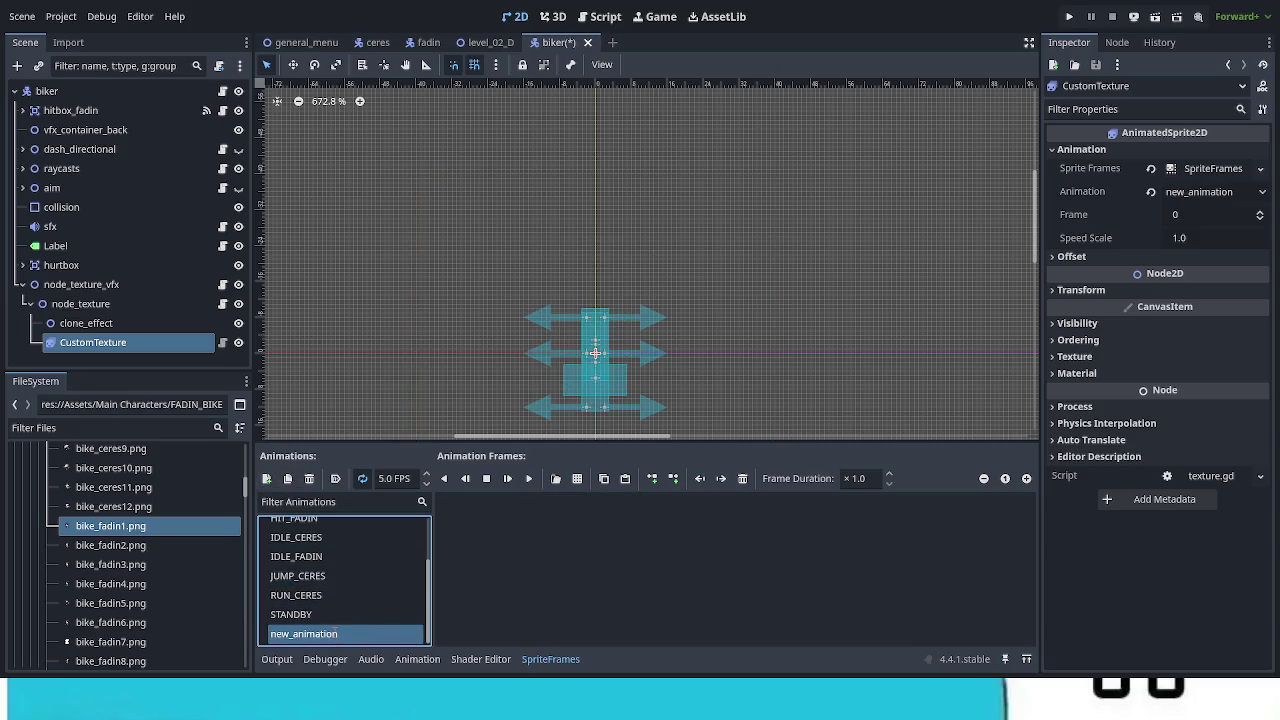
Step: Name the new animation JUMP_FADIN
{"action": "type", "text": "JUMP"}
{"action": "key", "text": "Return"}
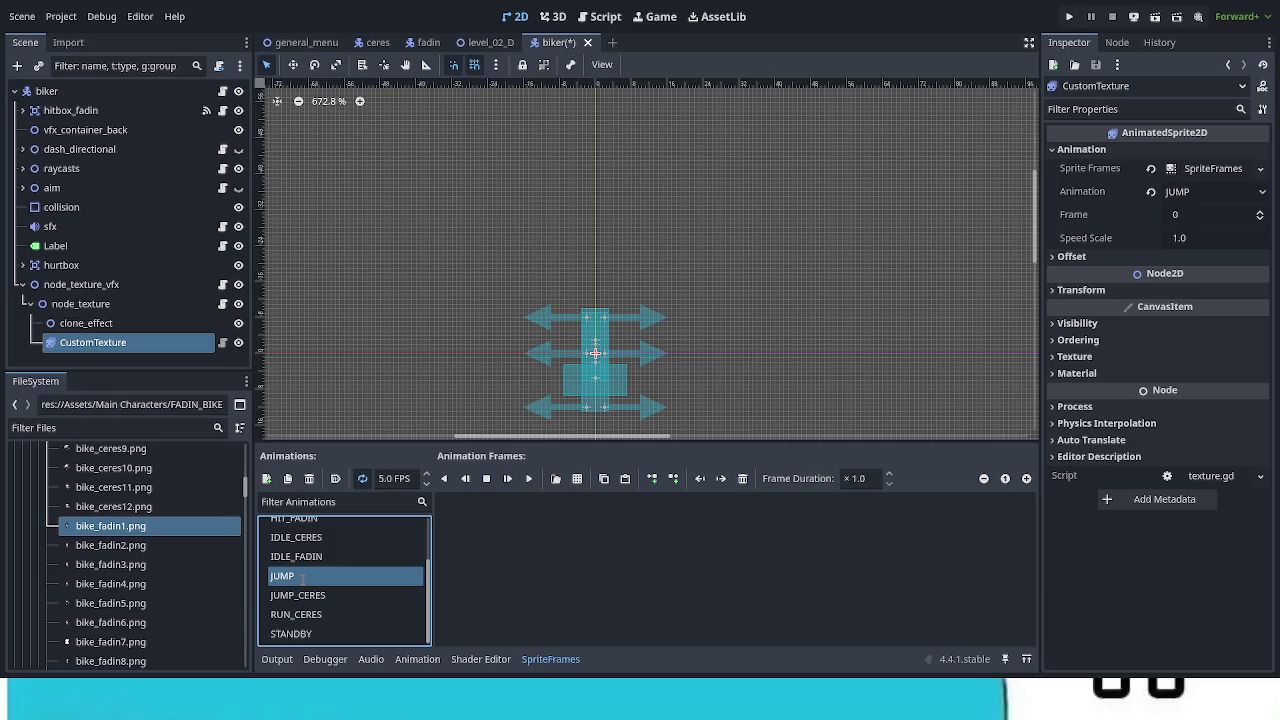
{"action": "type", "text": "_FADIN"}
{"action": "key", "text": "Return"}
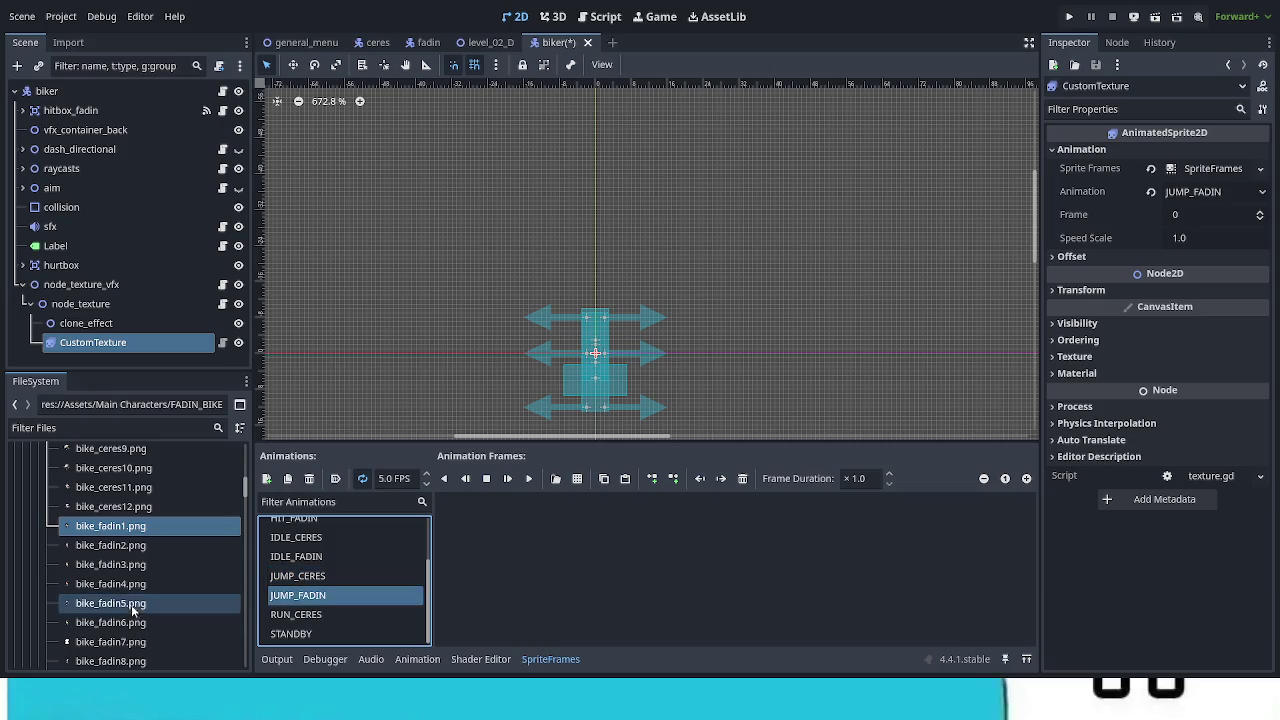
Step: Add bike_fadin1 through bike_fadin11 as JUMP_FADIN frames
{"action": "left_click", "coordinate": [176, 549], "text": "ctrl"}
{"action": "left_click", "coordinate": [130, 530]}
{"action": "scroll", "coordinate": [166, 638], "scroll_direction": "down", "scroll_amount": 1}
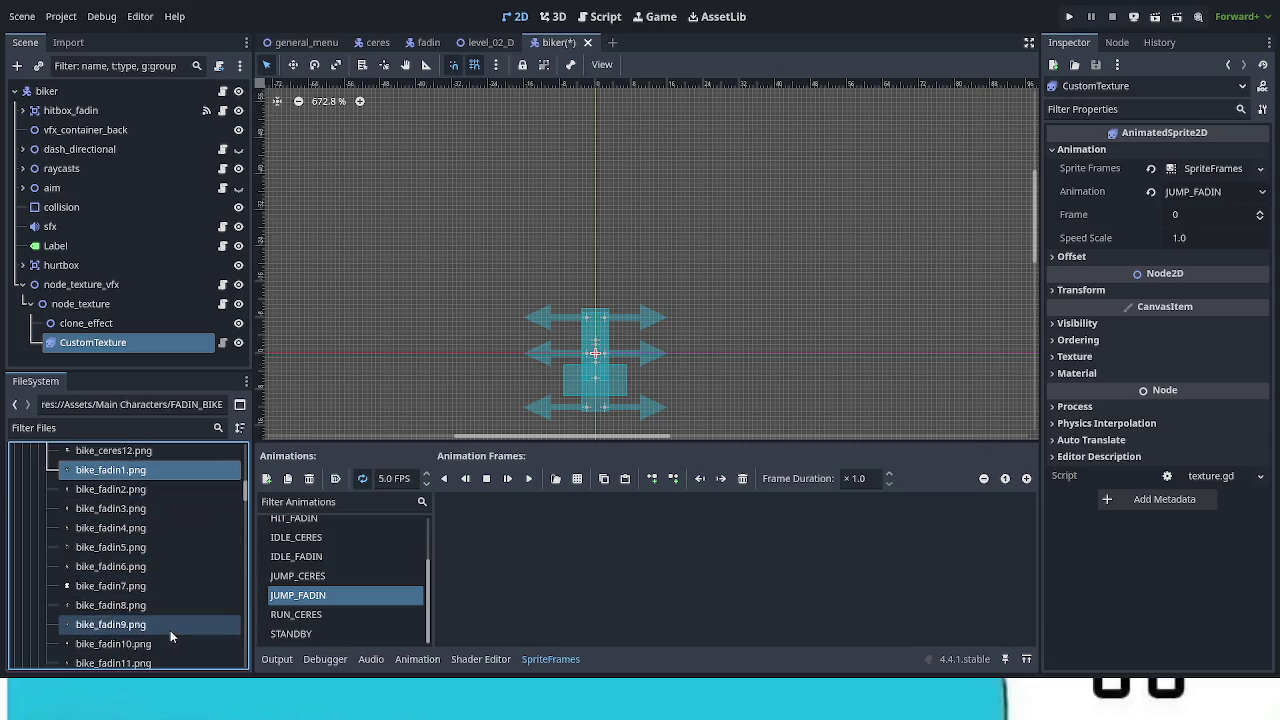
{"action": "scroll", "coordinate": [171, 630], "scroll_direction": "down", "scroll_amount": 1}
{"action": "left_click", "coordinate": [156, 636], "text": "shift"}
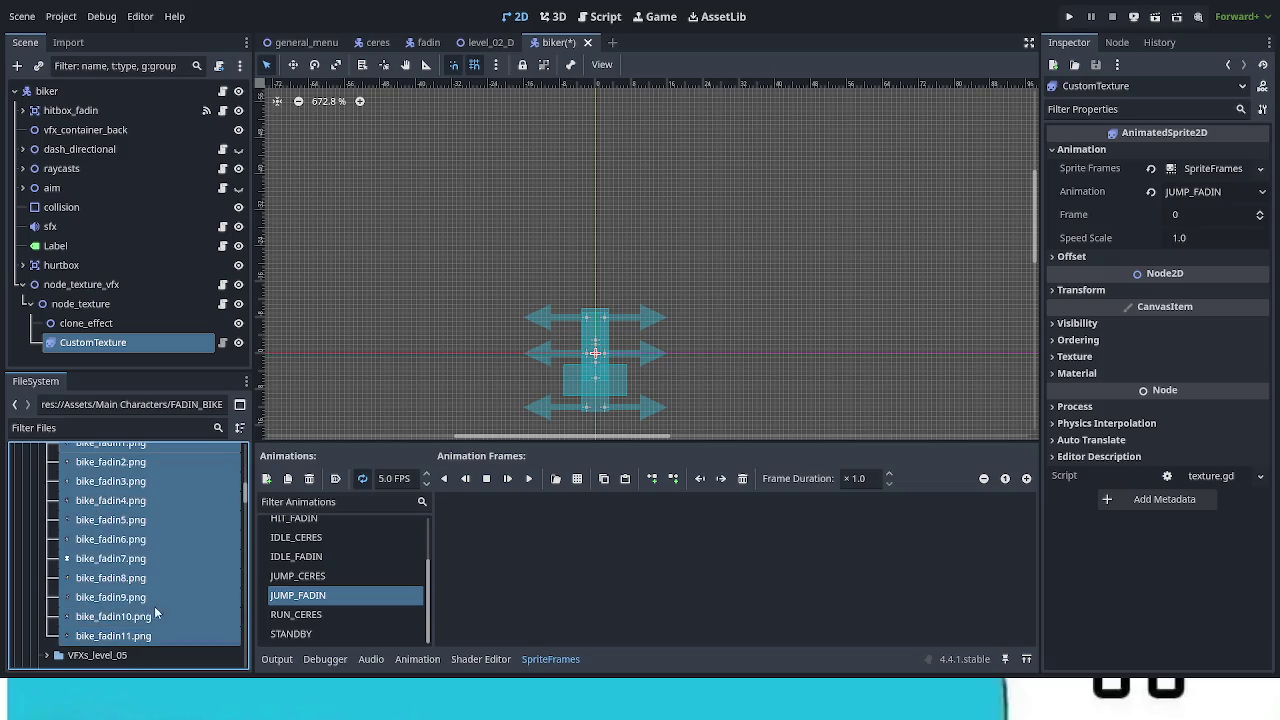
{"action": "scroll", "coordinate": [152, 570], "scroll_direction": "up", "scroll_amount": 2}
{"action": "mouse_move", "coordinate": [149, 526]}
{"action": "left_mouse_down"}
{"action": "mouse_move", "coordinate": [137, 510]}
{"action": "mouse_move", "coordinate": [500, 550]}
{"action": "left_mouse_up"}
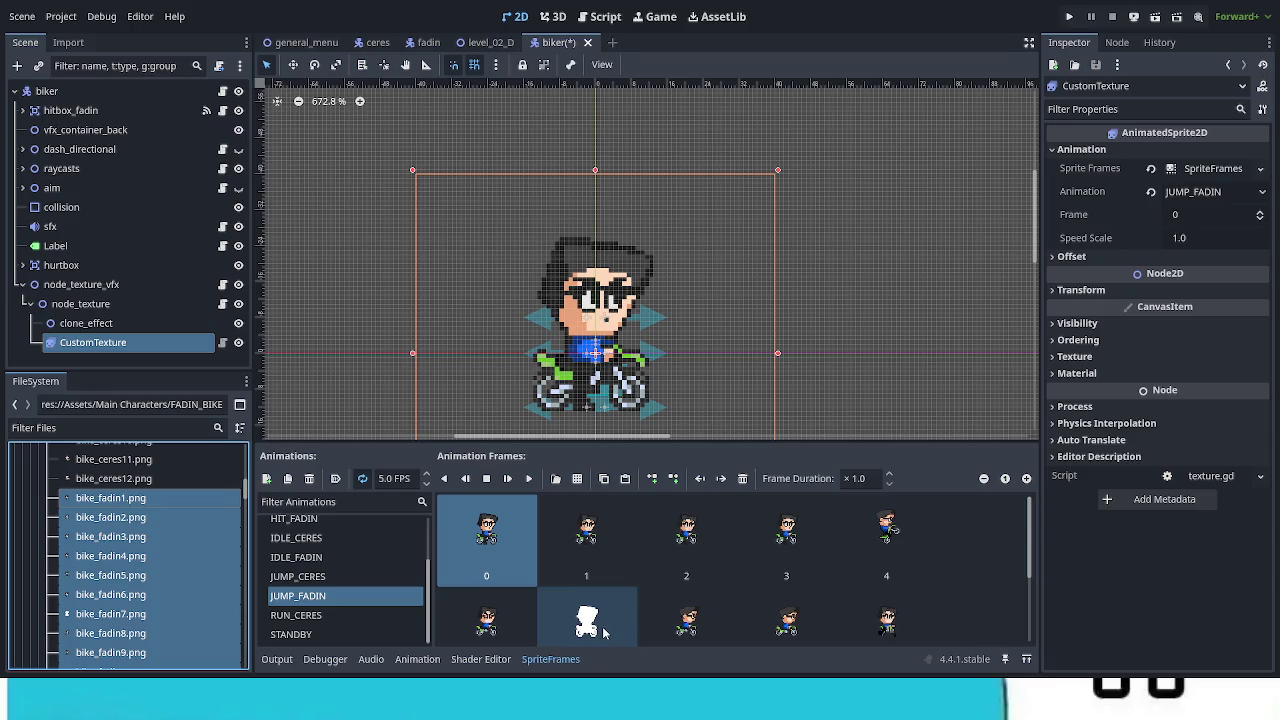
Step: Delete the extra frames so JUMP_FADIN keeps one, then add another empty animation
{"action": "left_click", "coordinate": [742, 479]}
{"action": "left_click", "coordinate": [742, 479]}
{"action": "left_click", "coordinate": [742, 479]}
{"action": "left_click", "coordinate": [742, 479]}
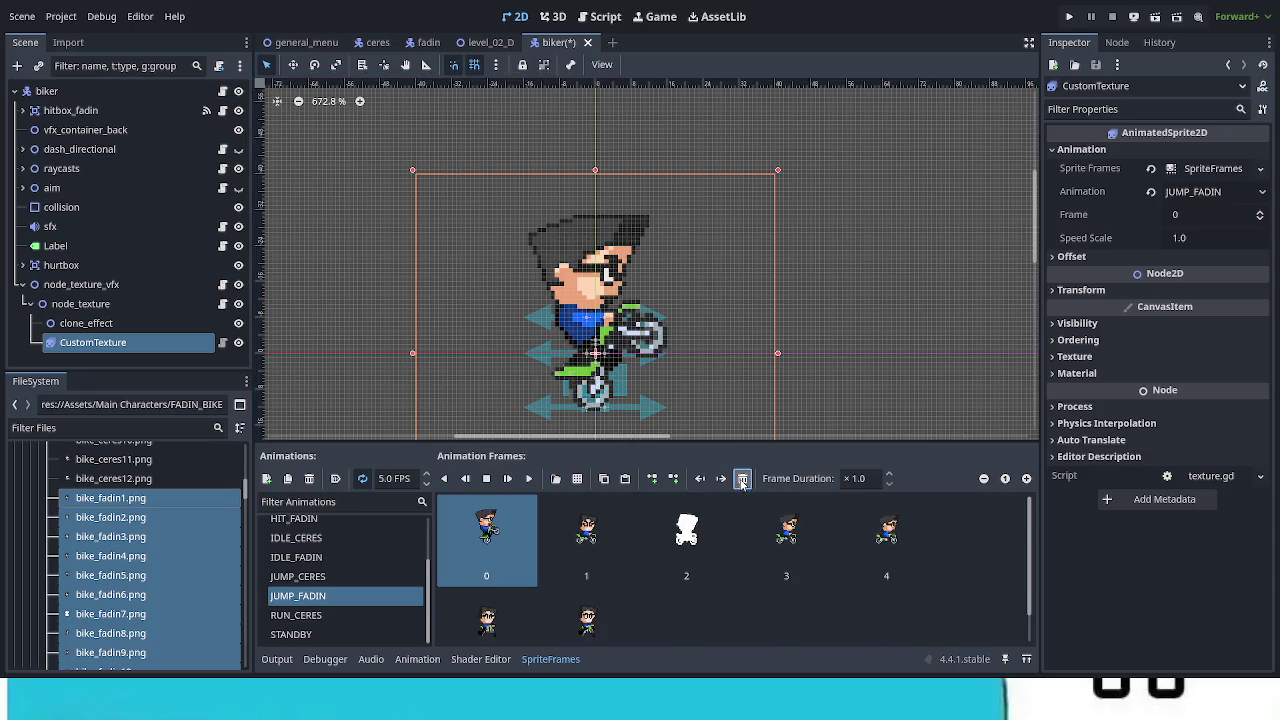
{"action": "left_click", "coordinate": [742, 479]}
{"action": "left_click", "coordinate": [742, 479]}
{"action": "left_click", "coordinate": [742, 479]}
{"action": "left_click", "coordinate": [742, 479]}
{"action": "left_click", "coordinate": [742, 479]}
{"action": "left_click", "coordinate": [742, 479]}
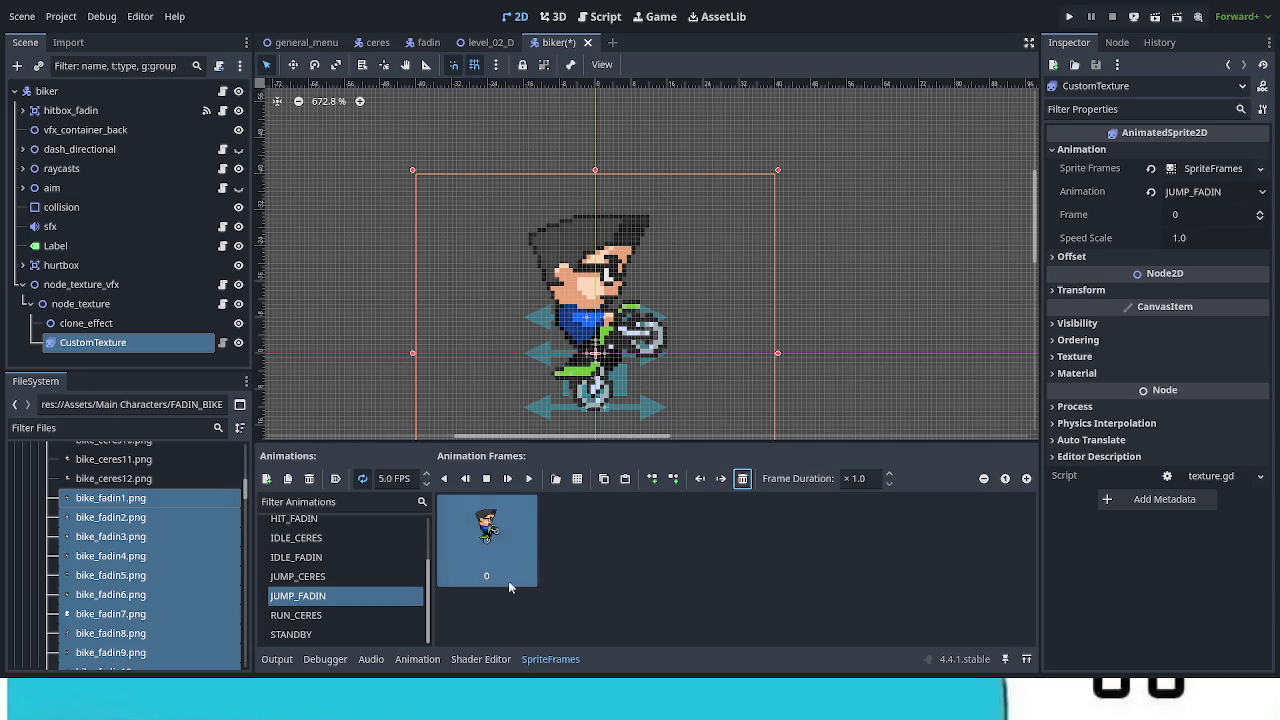
{"action": "left_click", "coordinate": [266, 479]}
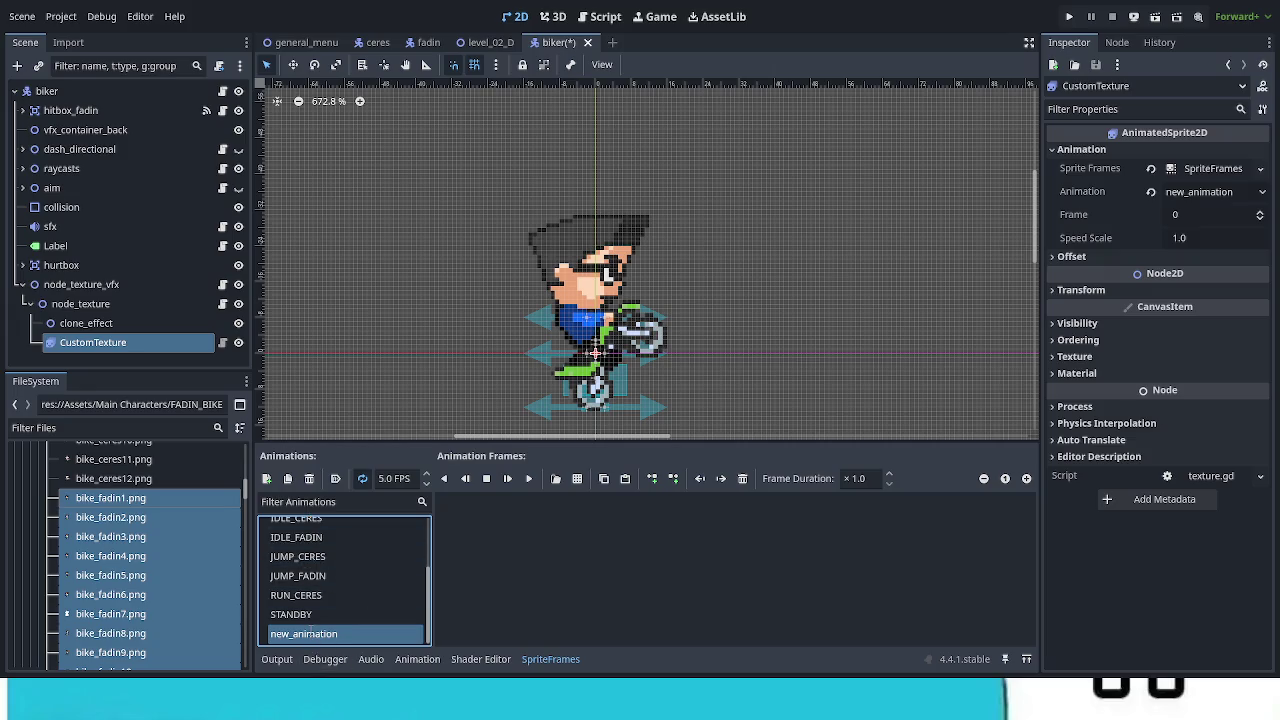
Step: Rename the new animation RUN_FADIN and add the selected bike_fadin sprites as its frames
{"action": "type", "text": "RUN_FADIN"}
{"action": "key", "text": "Return"}
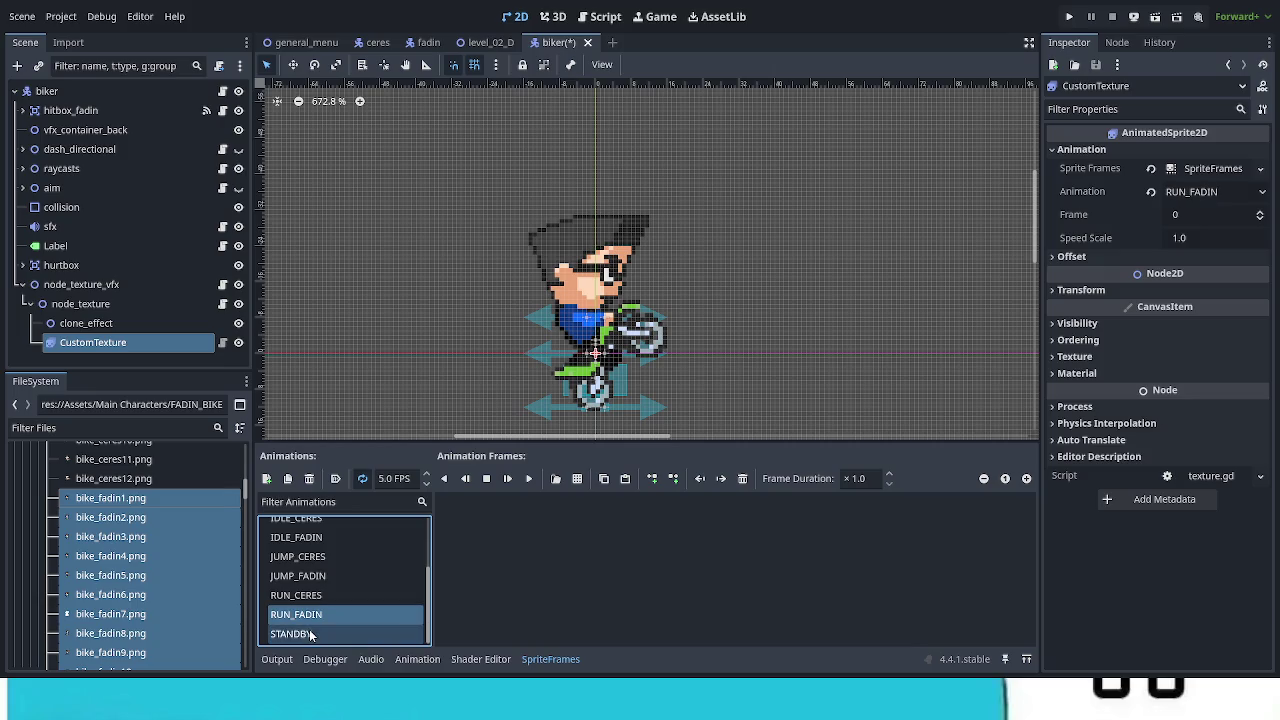
{"action": "left_click_drag", "start_coordinate": [137, 500], "coordinate": [600, 560]}
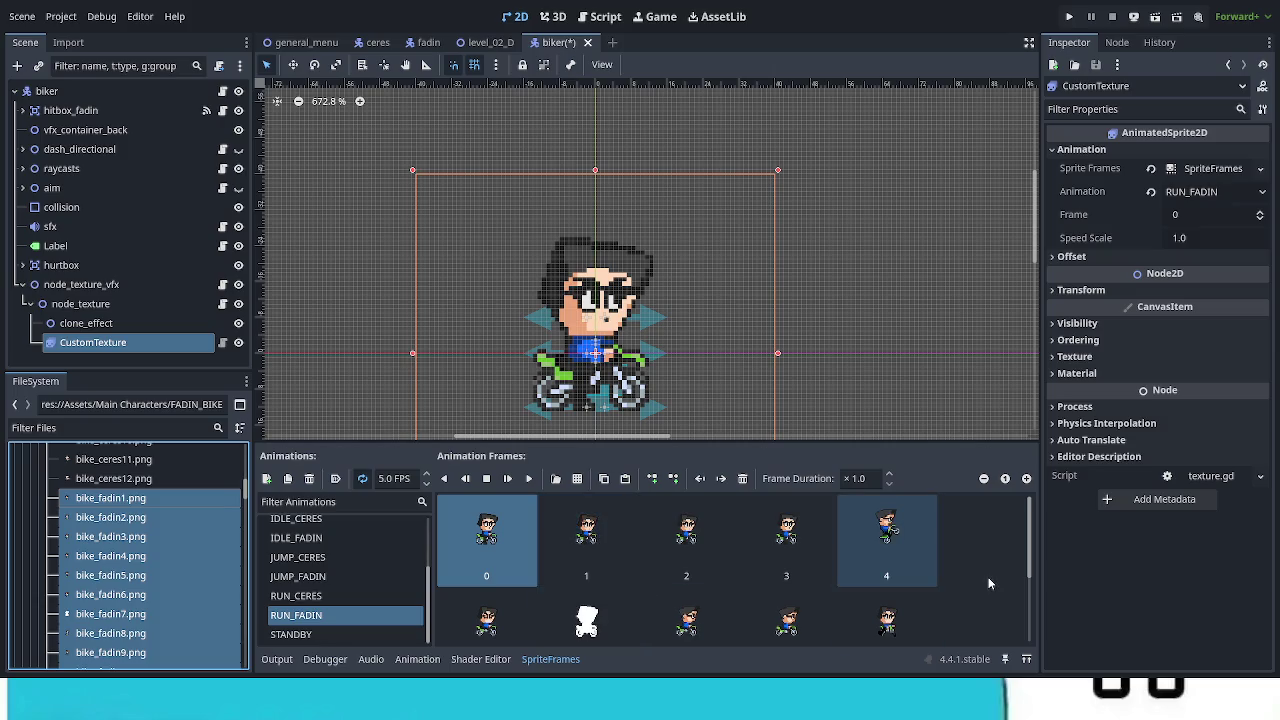
{"action": "scroll", "coordinate": [980, 582], "scroll_direction": "down", "scroll_amount": 1}
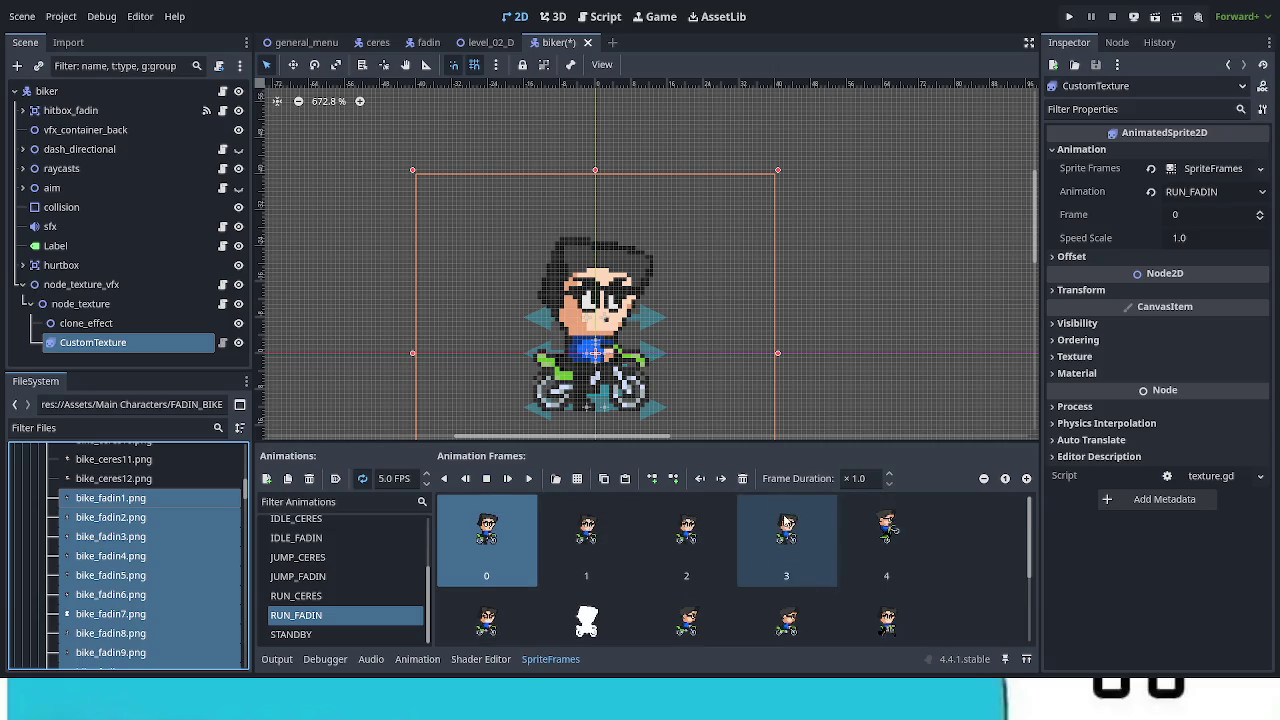
Step: Delete the leading frames so RUN_FADIN keeps only two
{"action": "left_click", "coordinate": [743, 480]}
{"action": "left_click", "coordinate": [743, 480]}
{"action": "left_click", "coordinate": [743, 480]}
{"action": "left_click", "coordinate": [743, 480]}
{"action": "left_click", "coordinate": [743, 480]}
{"action": "left_click", "coordinate": [743, 480]}
{"action": "left_click", "coordinate": [743, 480]}
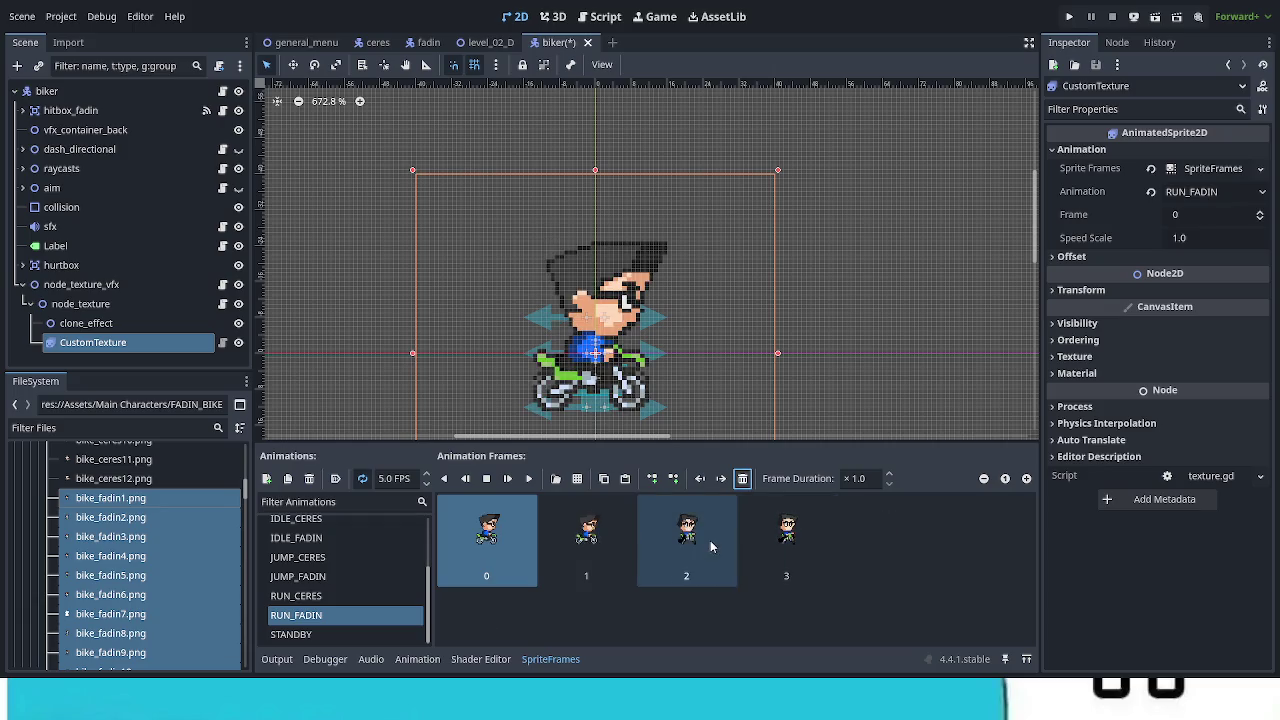
{"action": "left_click", "coordinate": [743, 480]}
{"action": "left_click", "coordinate": [743, 480]}
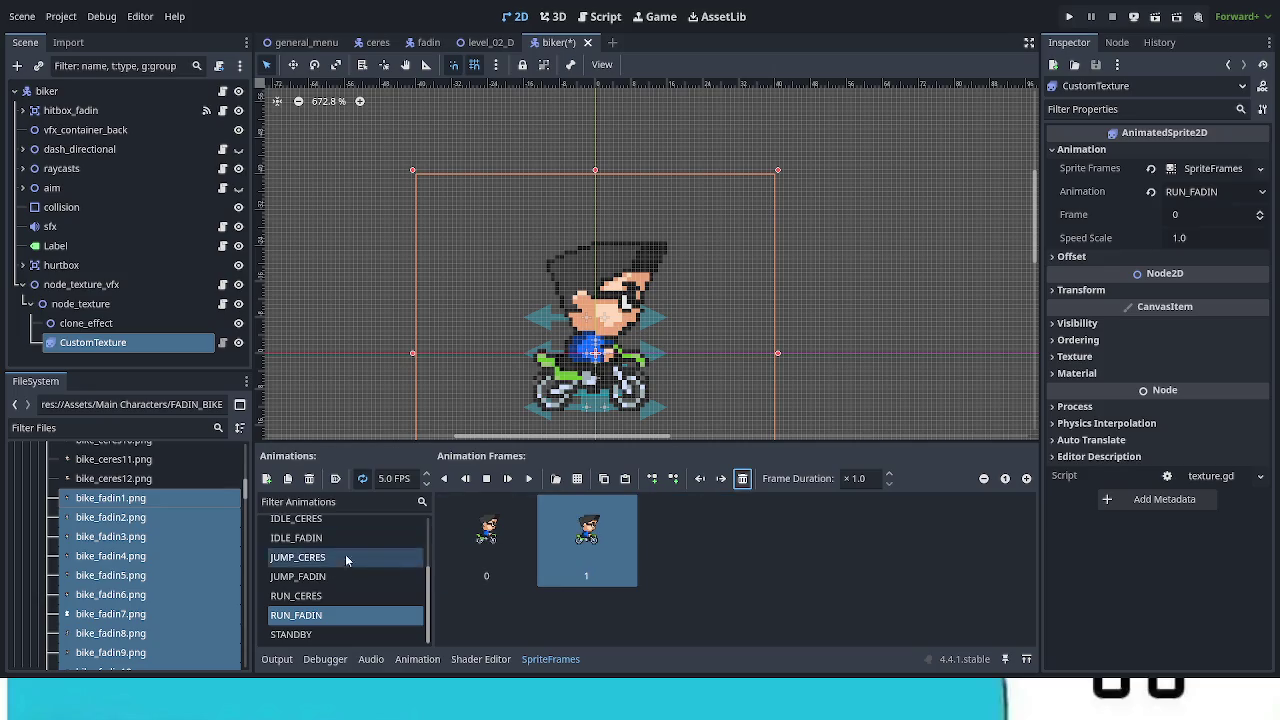
Step: Set RUN_FADIN to 16 FPS, matching RUN_CERES, and play it
{"action": "left_click", "coordinate": [330, 597]}
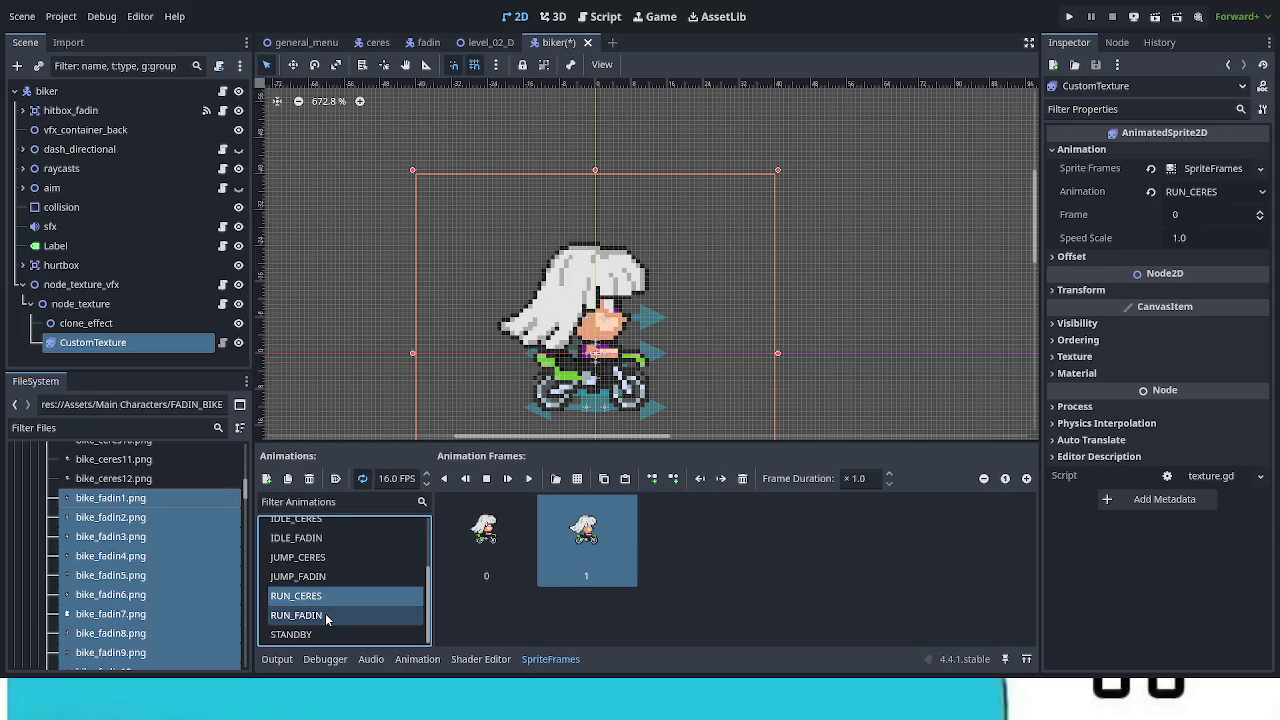
{"action": "left_click", "coordinate": [326, 615]}
{"action": "left_click", "coordinate": [385, 478]}
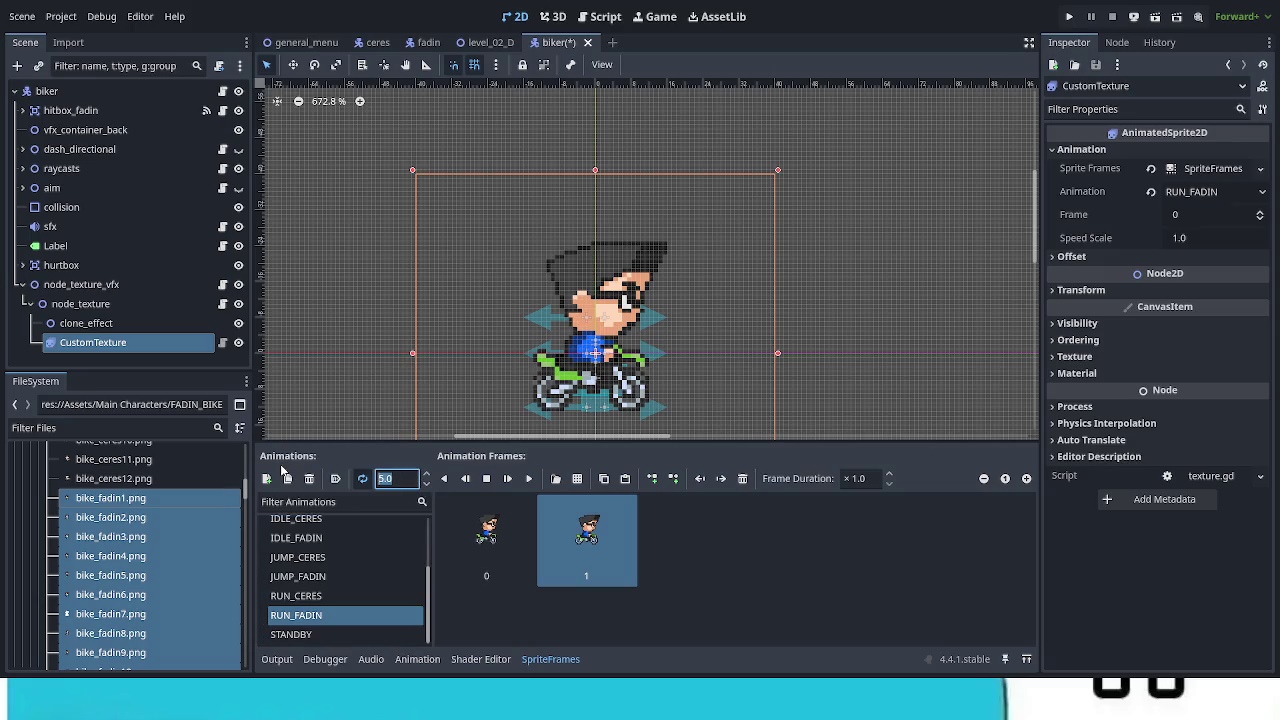
{"action": "type", "text": "16"}
{"action": "key", "text": "Return"}
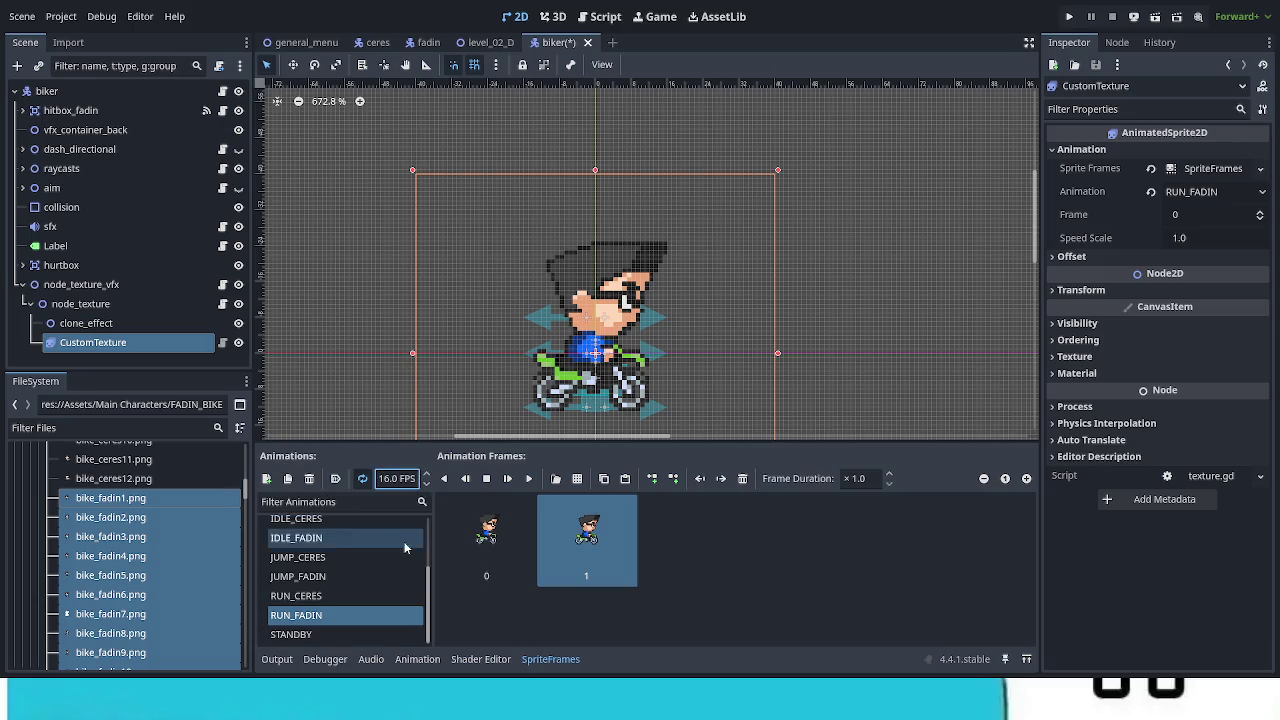
{"action": "left_click", "coordinate": [528, 478]}
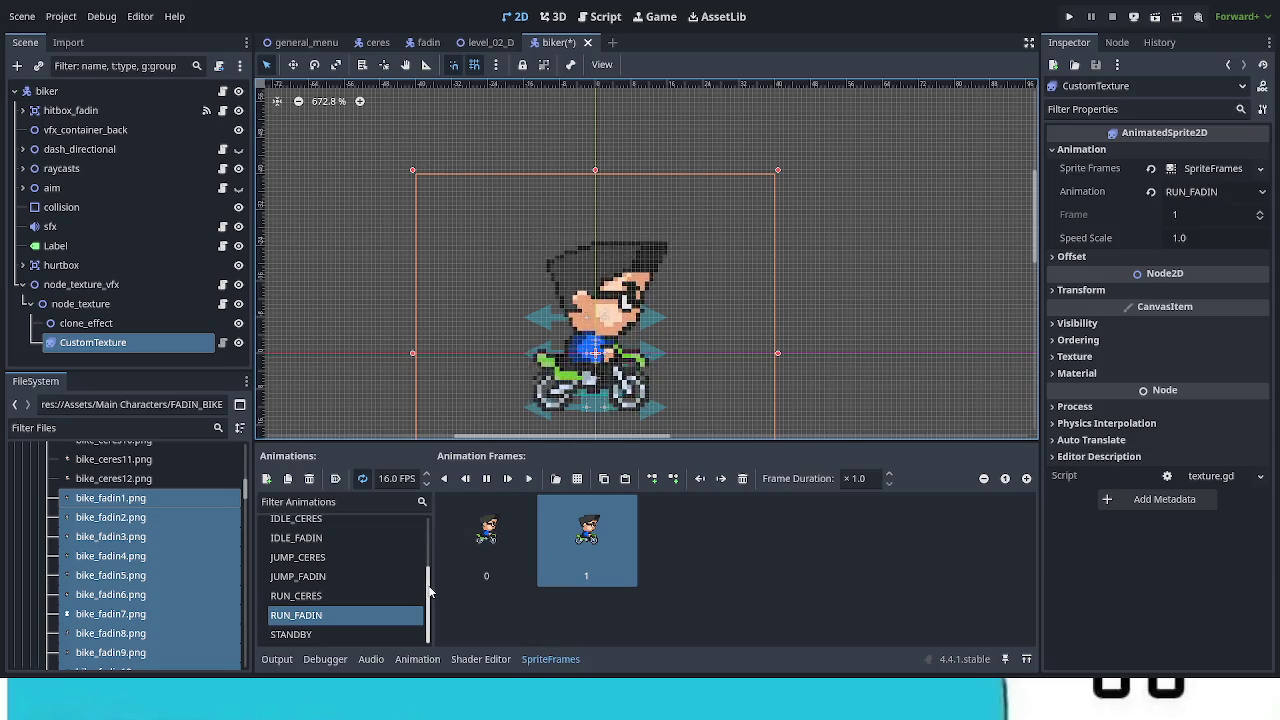
Step: Save the biker scene with Ctrl+S
{"action": "scroll", "coordinate": [428, 533], "scroll_direction": "up", "scroll_amount": 2}
{"action": "scroll", "coordinate": [428, 557], "scroll_direction": "down", "scroll_amount": 3}
{"action": "scroll", "coordinate": [434, 537], "scroll_direction": "up", "scroll_amount": 3}
{"action": "scroll", "coordinate": [431, 609], "scroll_direction": "down", "scroll_amount": 3}
{"action": "scroll", "coordinate": [432, 580], "scroll_direction": "up", "scroll_amount": 4}
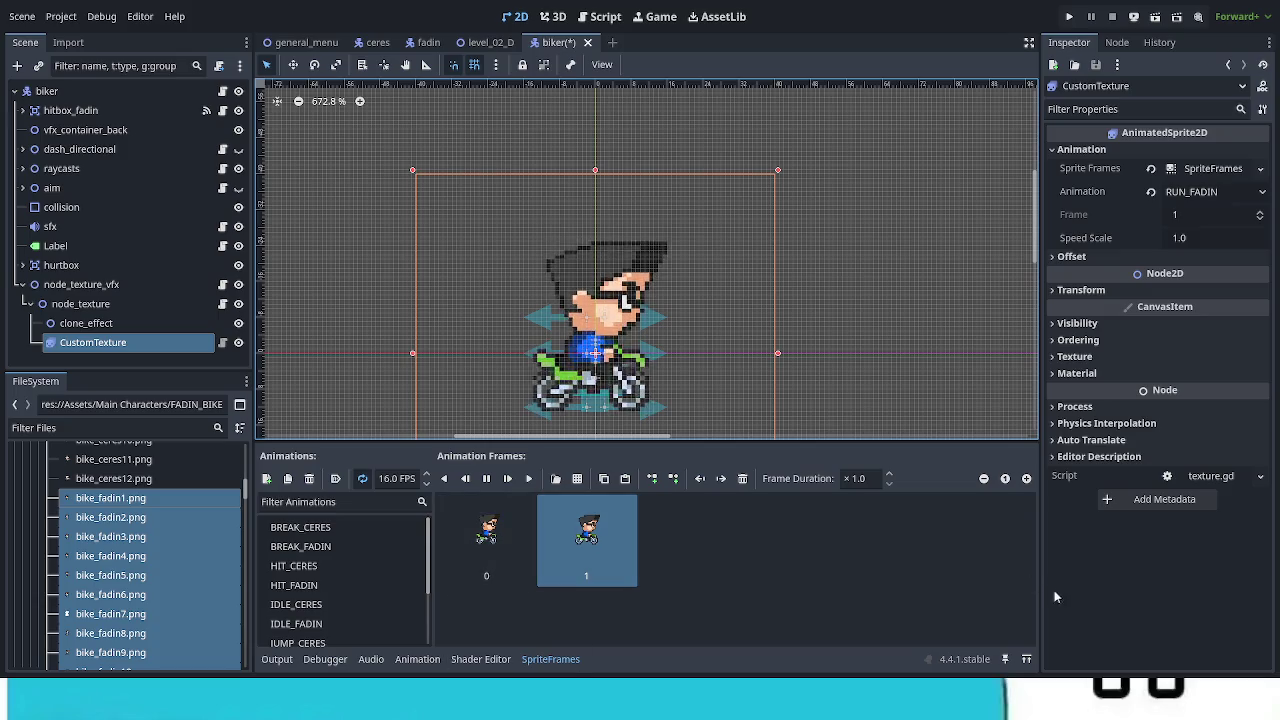
{"action": "key", "text": "ctrl+s"}
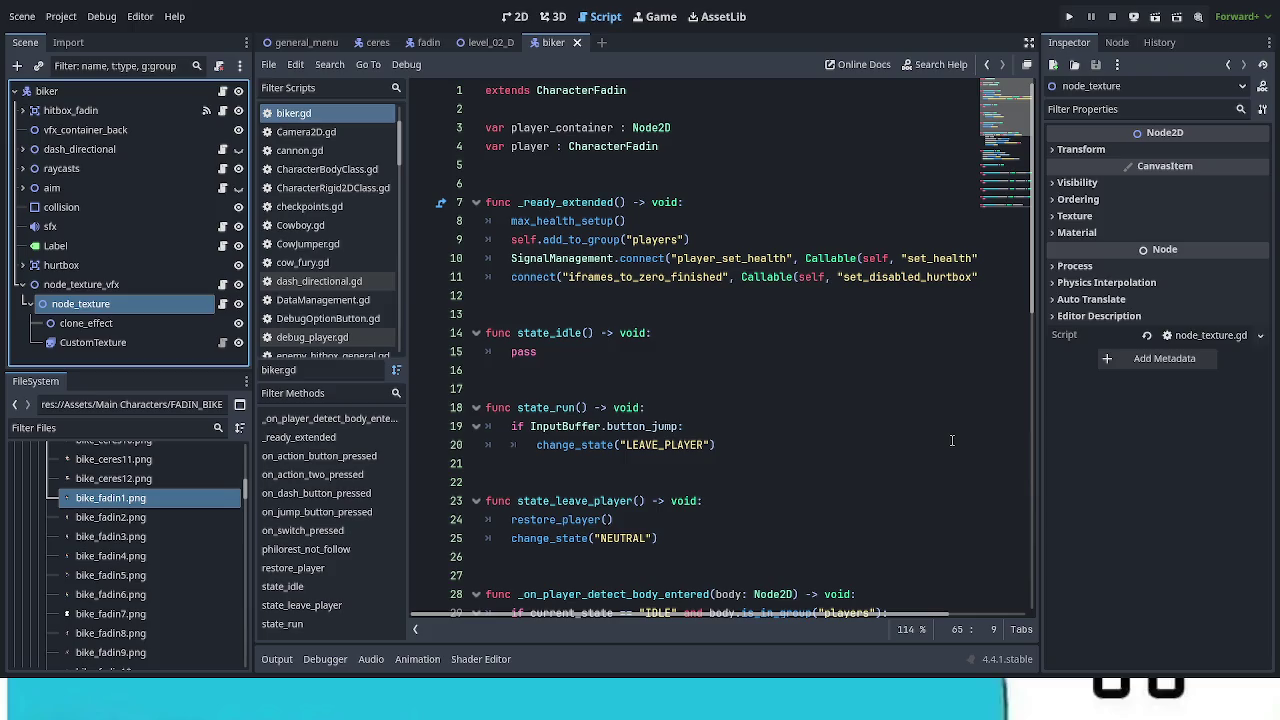
Step: Open the fadin character scene and view it in the 2D workspace
{"action": "scroll", "coordinate": [950, 448], "scroll_direction": "down", "scroll_amount": 12}
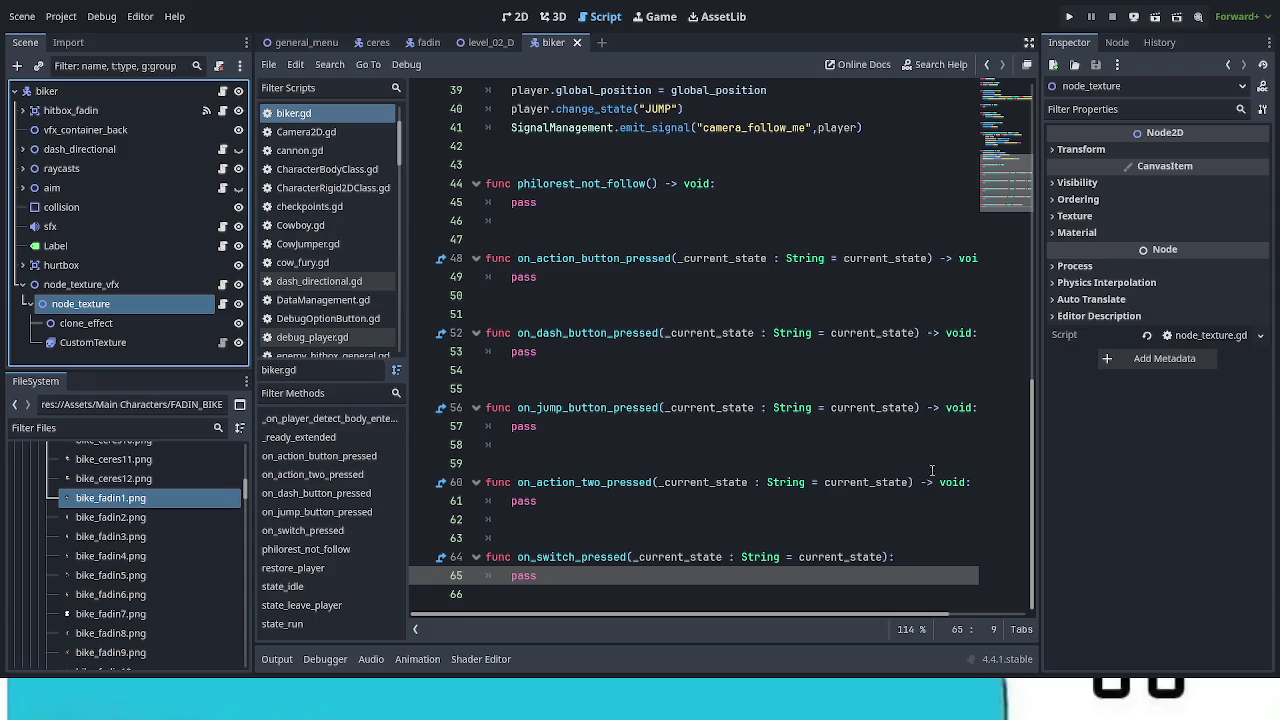
{"action": "scroll", "coordinate": [925, 474], "scroll_direction": "up", "scroll_amount": 2}
{"action": "scroll", "coordinate": [925, 476], "scroll_direction": "up", "scroll_amount": 1}
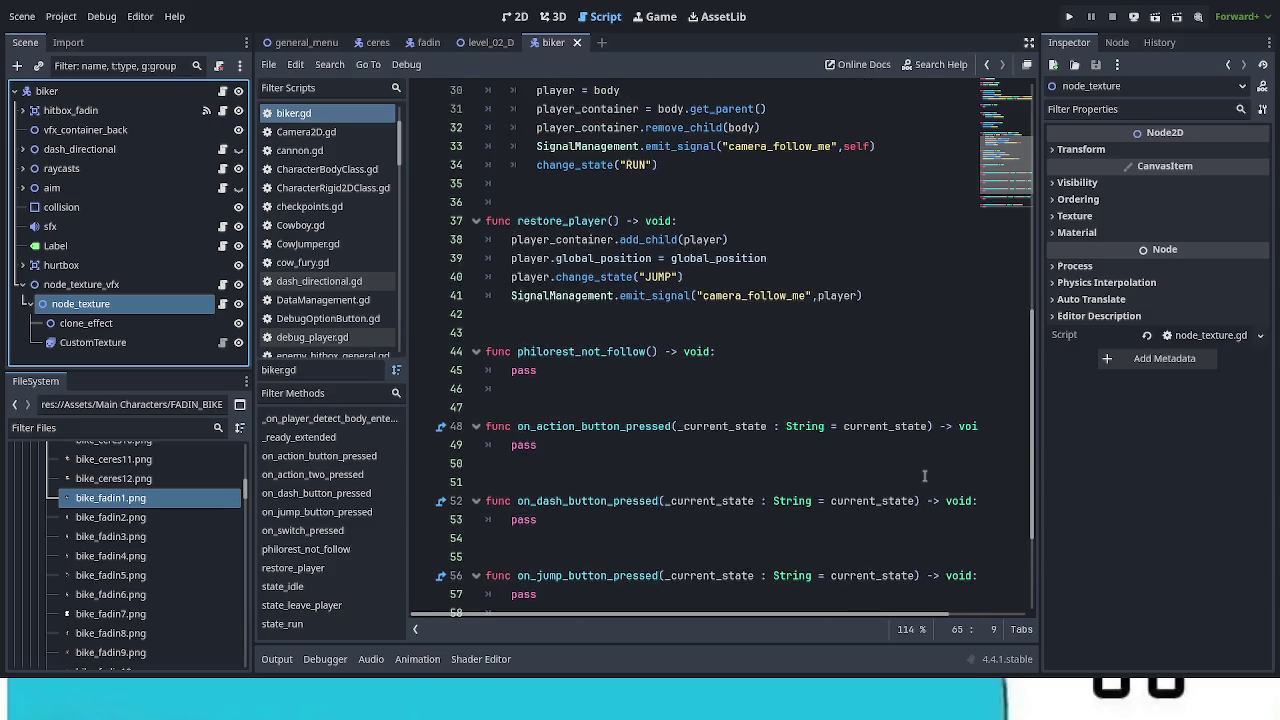
{"action": "scroll", "coordinate": [925, 476], "scroll_direction": "up", "scroll_amount": 2}
{"action": "scroll", "coordinate": [925, 476], "scroll_direction": "up", "scroll_amount": 7}
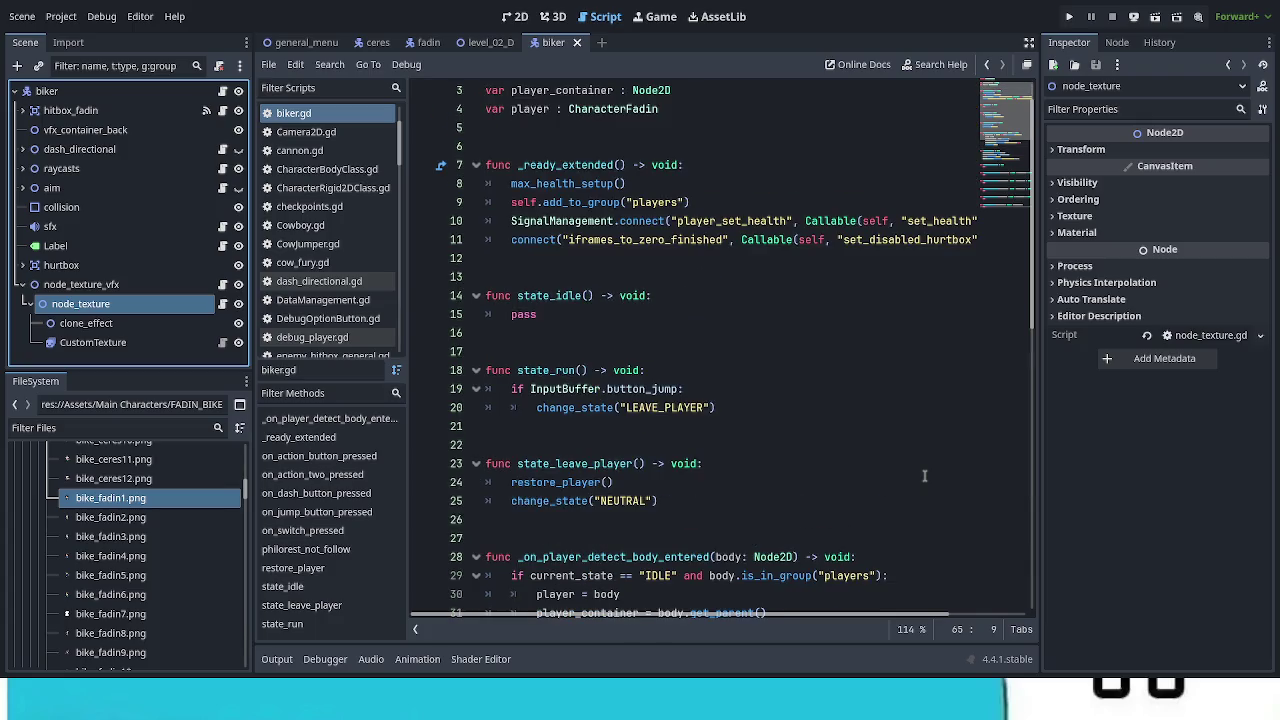
{"action": "scroll", "coordinate": [925, 476], "scroll_direction": "up", "scroll_amount": 1}
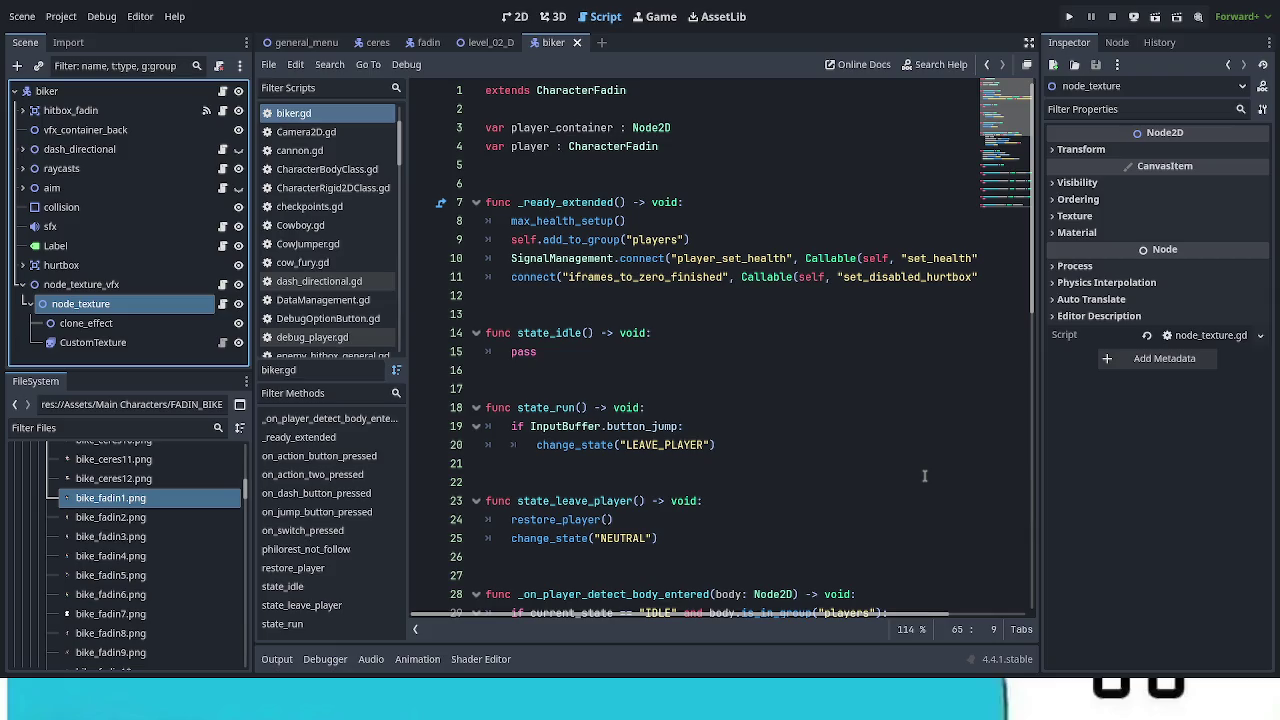
{"action": "left_click", "coordinate": [432, 40]}
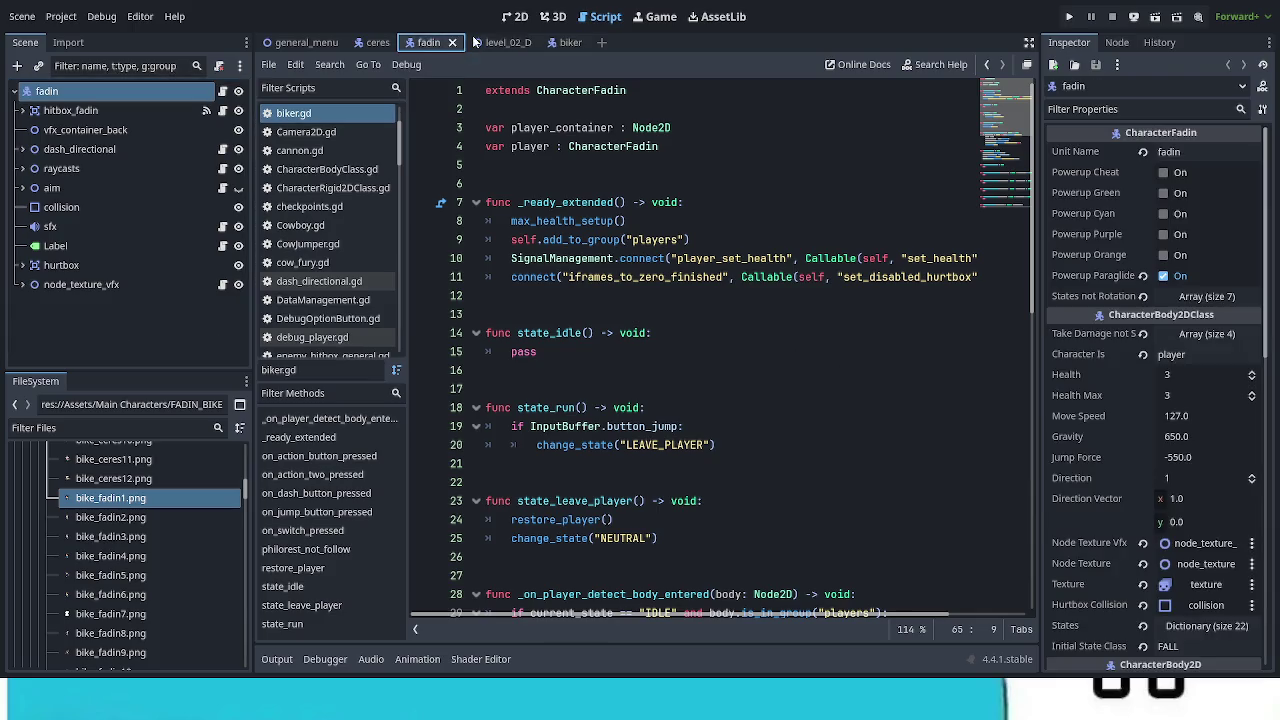
{"action": "left_click", "coordinate": [514, 18]}
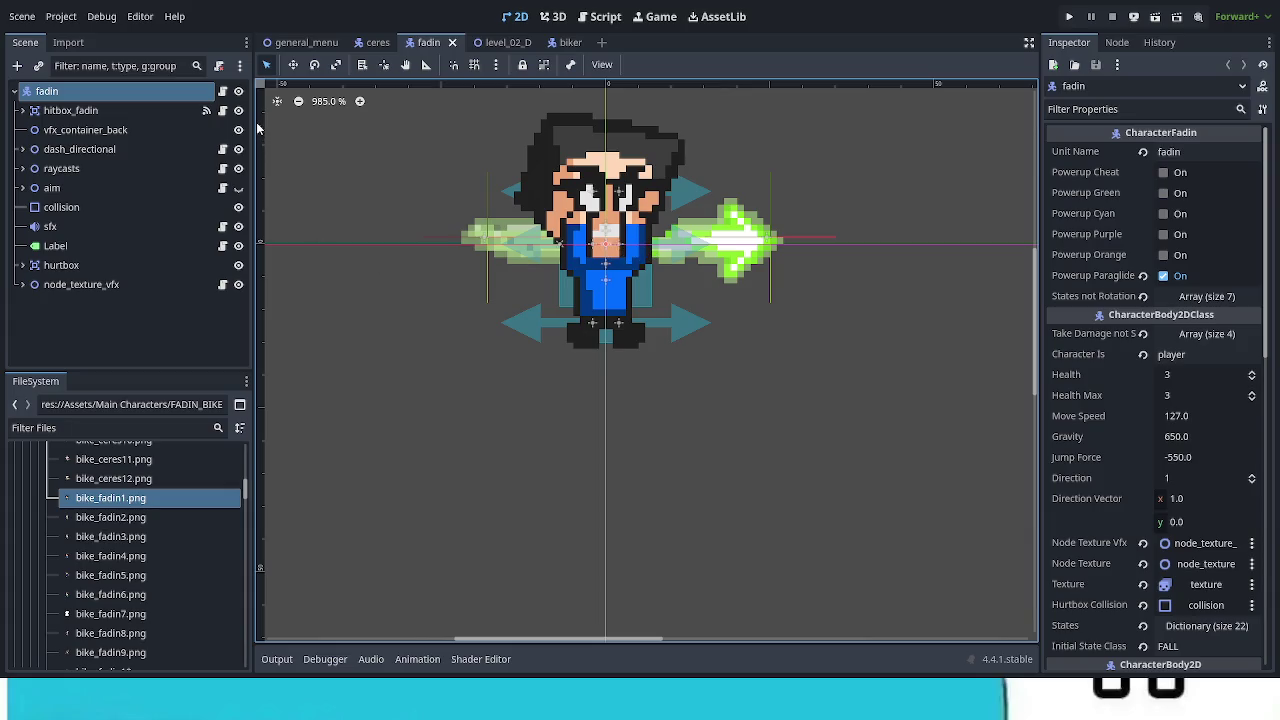
Step: Open the fadin node's Player_Fadin.gd script and jump to its idle_player function
{"action": "left_click", "coordinate": [222, 91]}
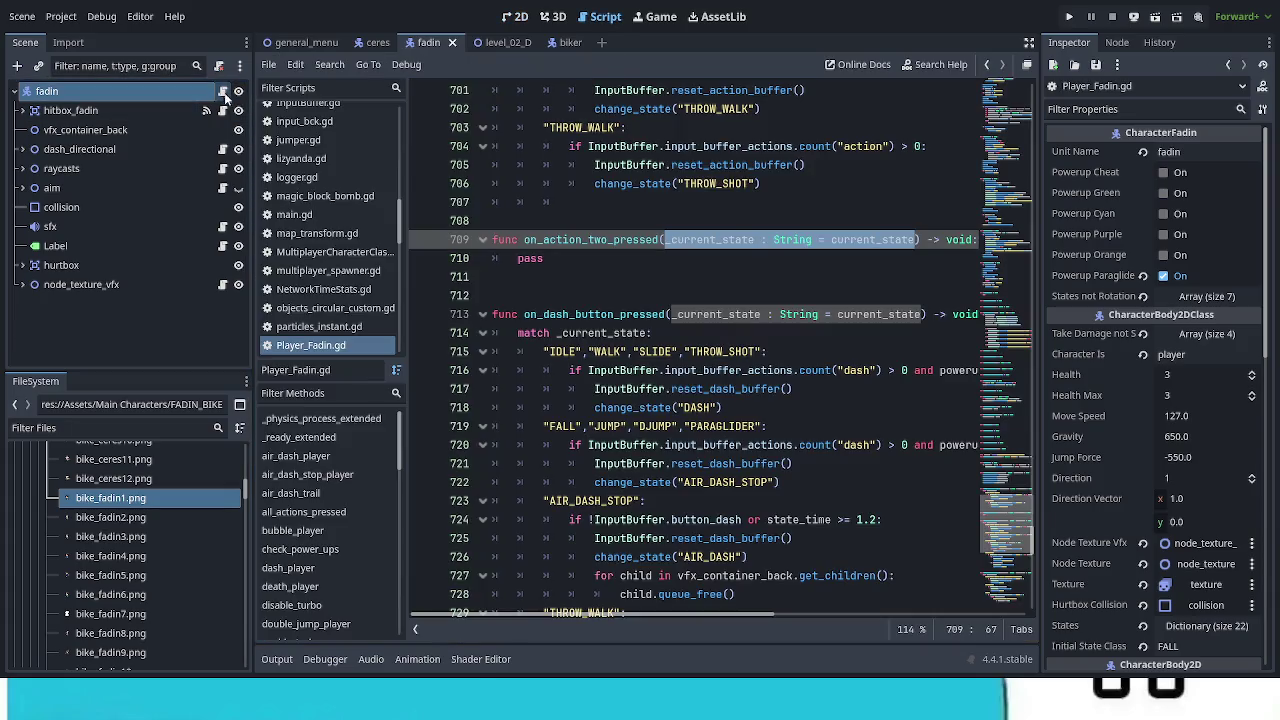
{"action": "left_click", "coordinate": [838, 296]}
{"action": "scroll", "coordinate": [842, 330], "scroll_direction": "up", "scroll_amount": 6}
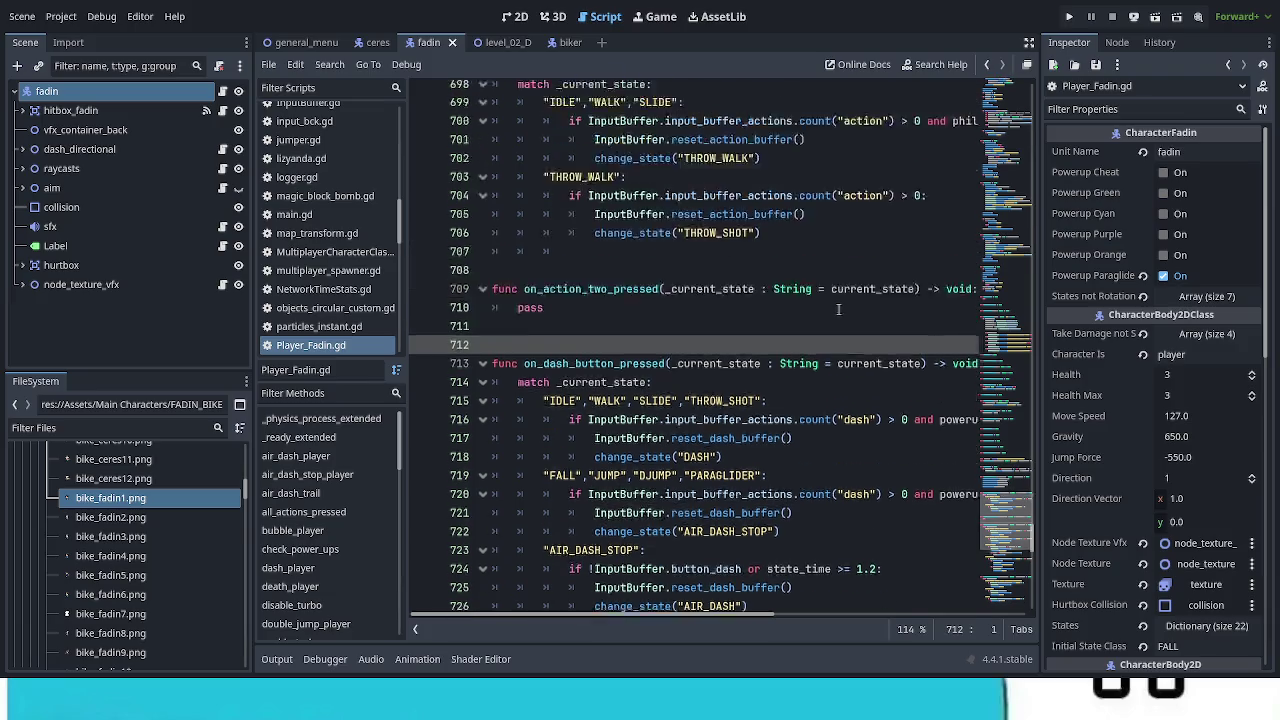
{"action": "scroll", "coordinate": [850, 380], "scroll_direction": "up", "scroll_amount": 10}
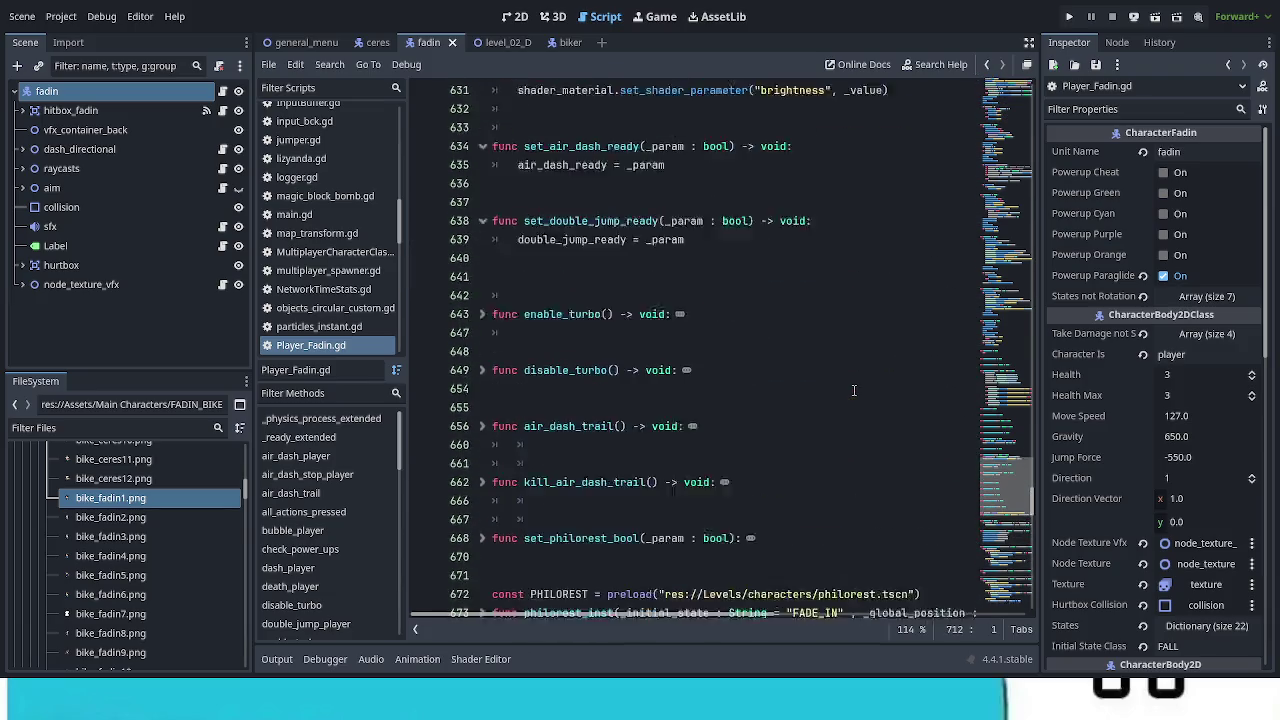
{"action": "scroll", "coordinate": [850, 400], "scroll_direction": "up", "scroll_amount": 10}
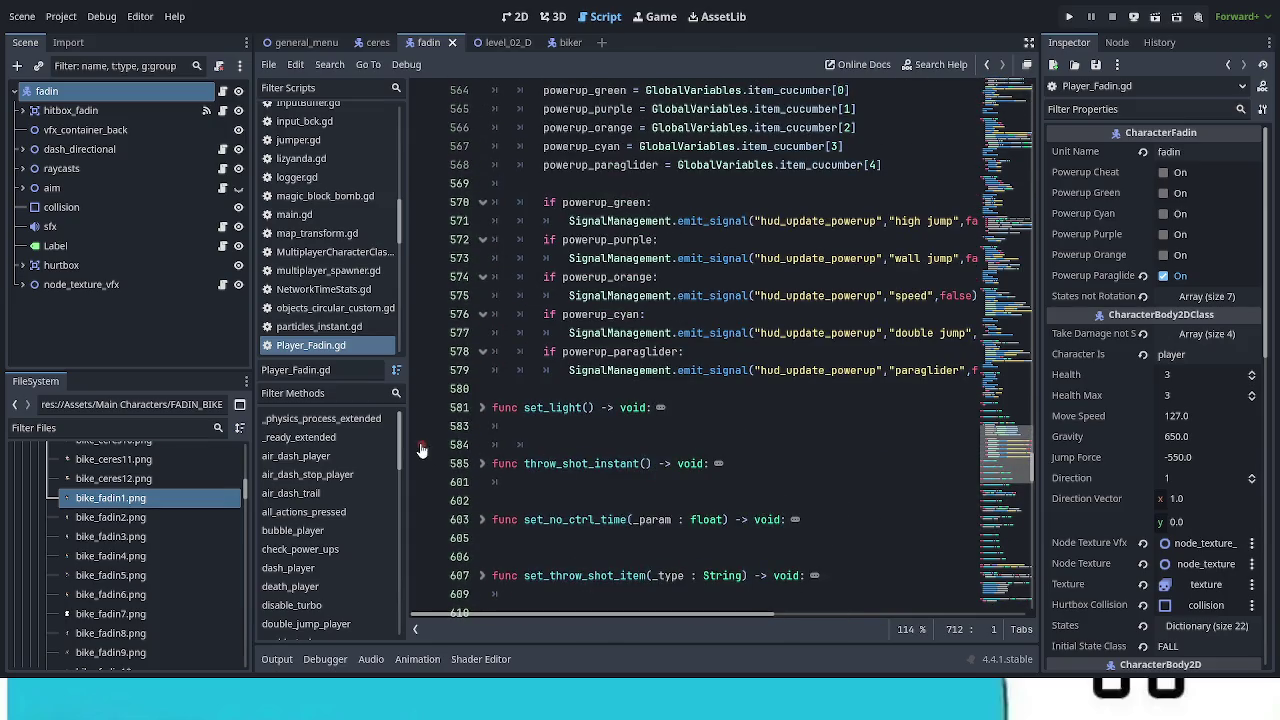
{"action": "scroll", "coordinate": [404, 455], "scroll_direction": "down", "scroll_amount": 3}
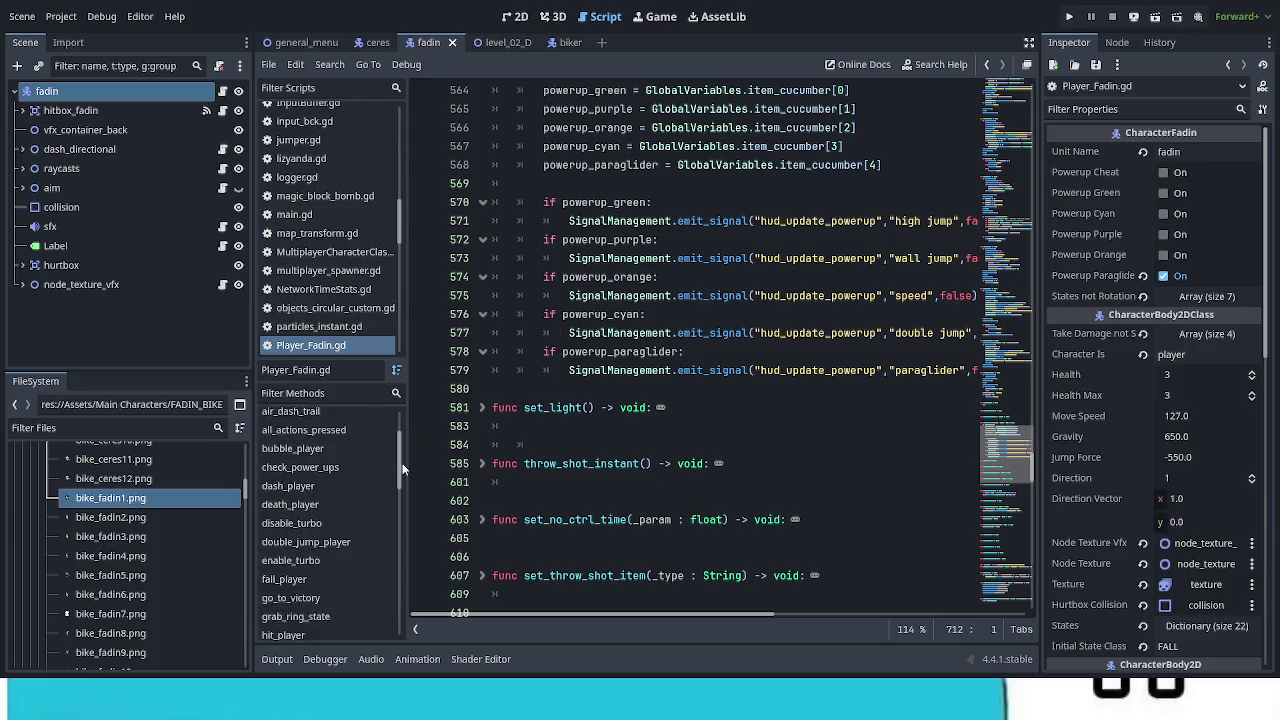
{"action": "scroll", "coordinate": [406, 476], "scroll_direction": "down", "scroll_amount": 1}
{"action": "left_click", "coordinate": [297, 580]}
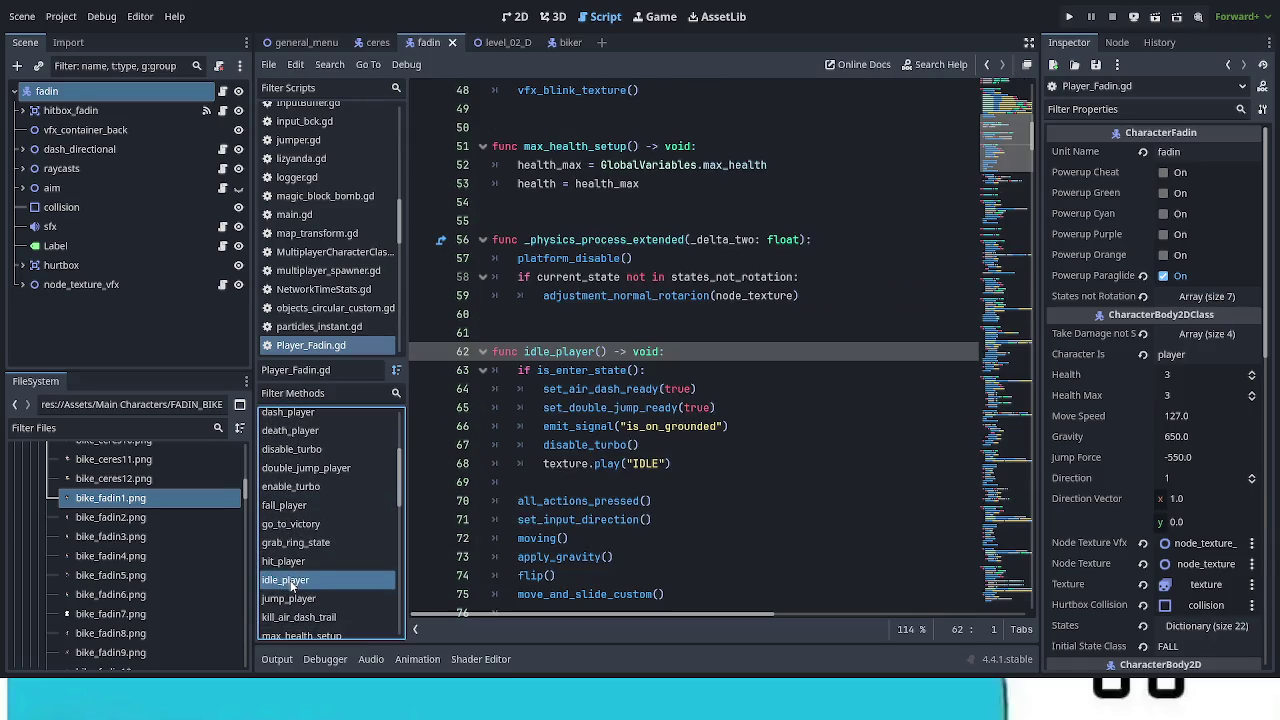
Step: Select the idle_player function body from line 63 to line 81
{"action": "scroll", "coordinate": [684, 466], "scroll_direction": "down", "scroll_amount": 3}
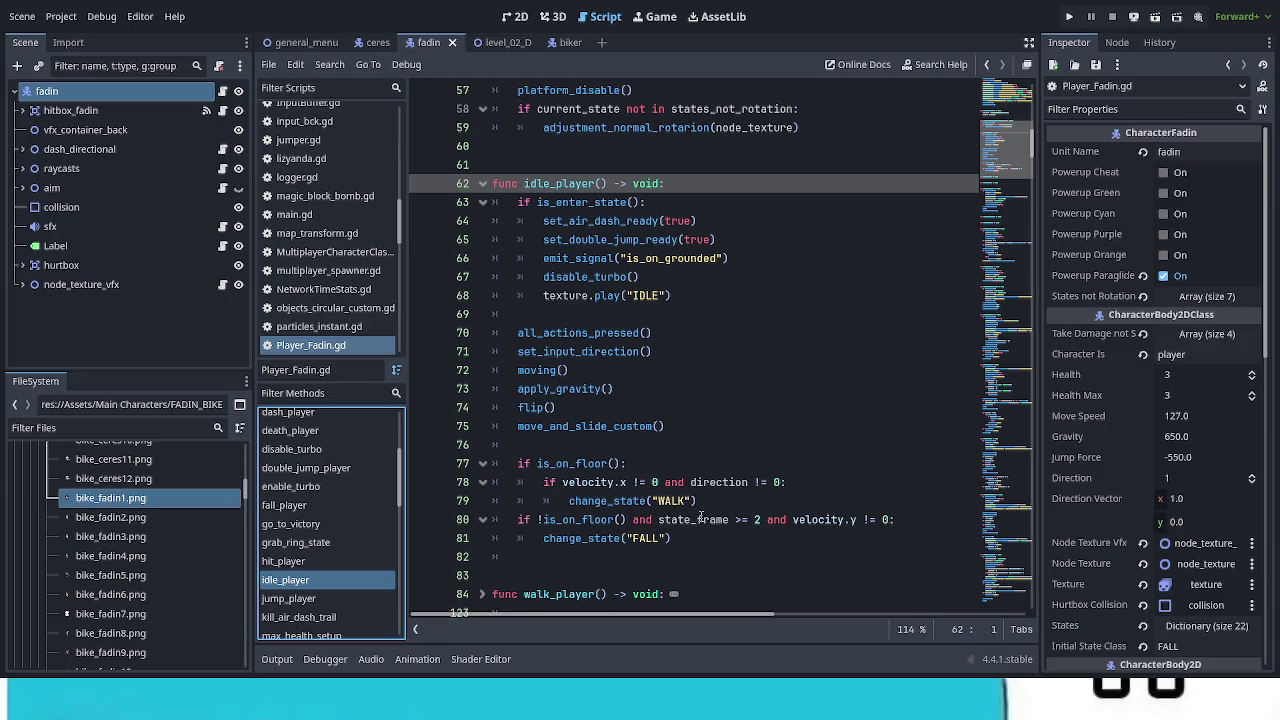
{"action": "mouse_move", "coordinate": [686, 538]}
{"action": "left_mouse_down"}
{"action": "mouse_move", "coordinate": [620, 519]}
{"action": "mouse_move", "coordinate": [572, 262]}
{"action": "mouse_move", "coordinate": [518, 202]}
{"action": "left_mouse_up"}
{"action": "key", "text": "ctrl+c"}
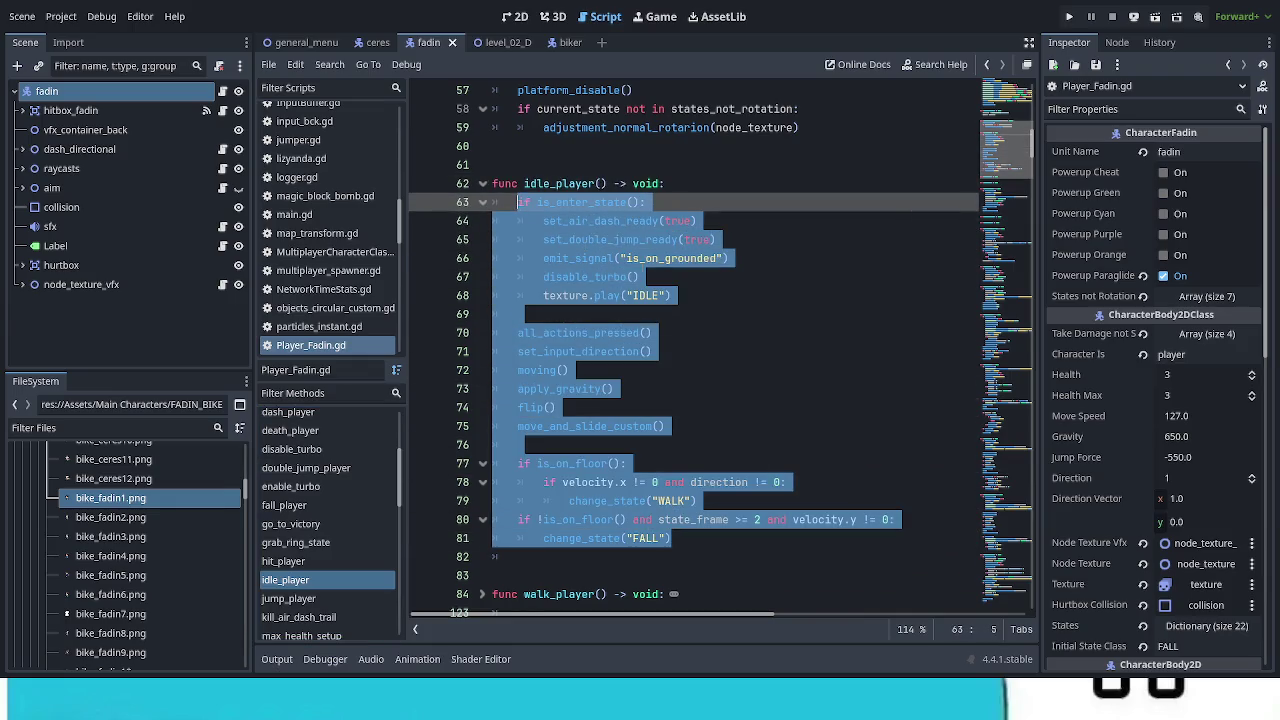
Step: Paste the copied fadin idle code over the pass placeholder in biker.gd's state_idle
{"action": "left_click", "coordinate": [563, 45]}
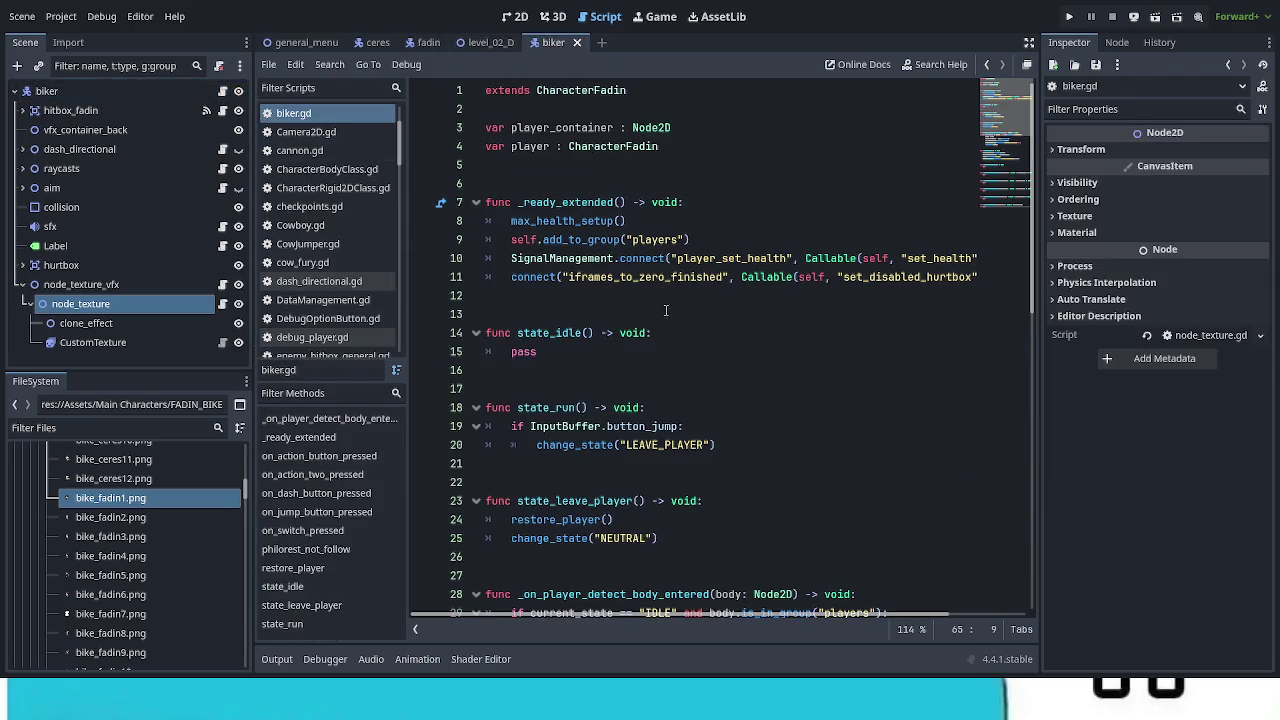
{"action": "double_click", "coordinate": [523, 351]}
{"action": "key", "text": "ctrl+v"}
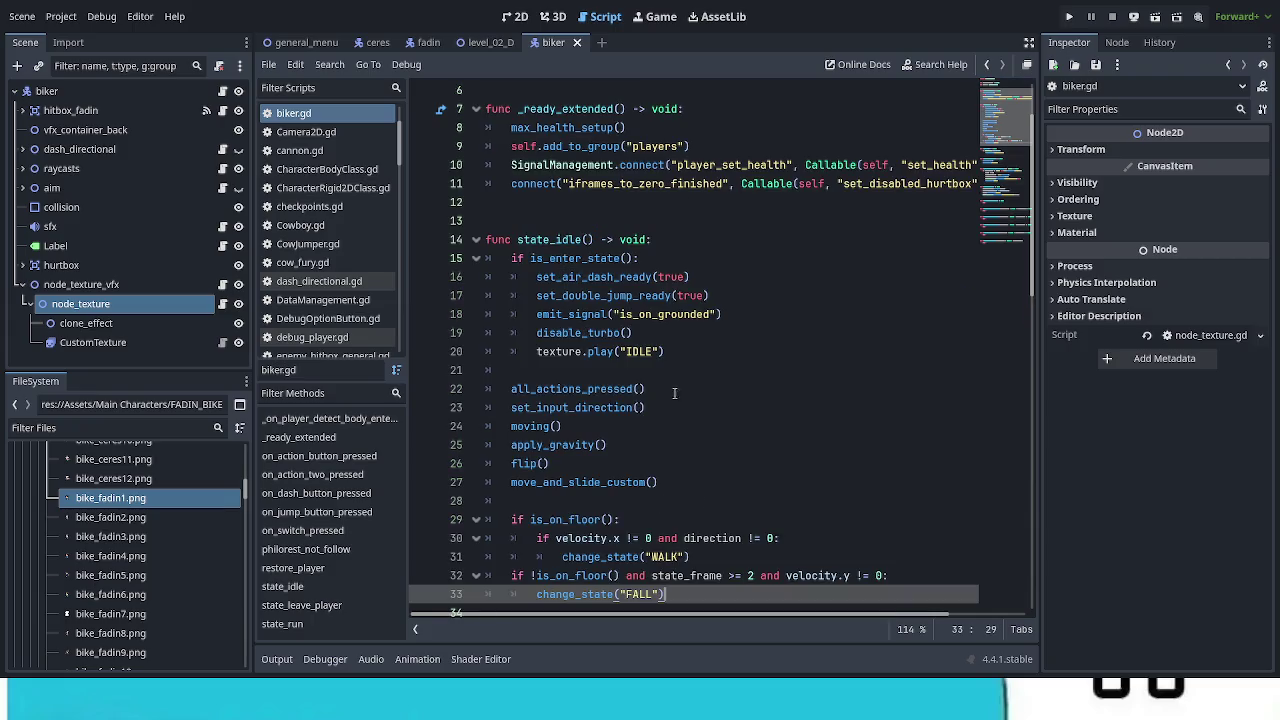
{"action": "scroll", "coordinate": [699, 403], "scroll_direction": "down", "scroll_amount": 2}
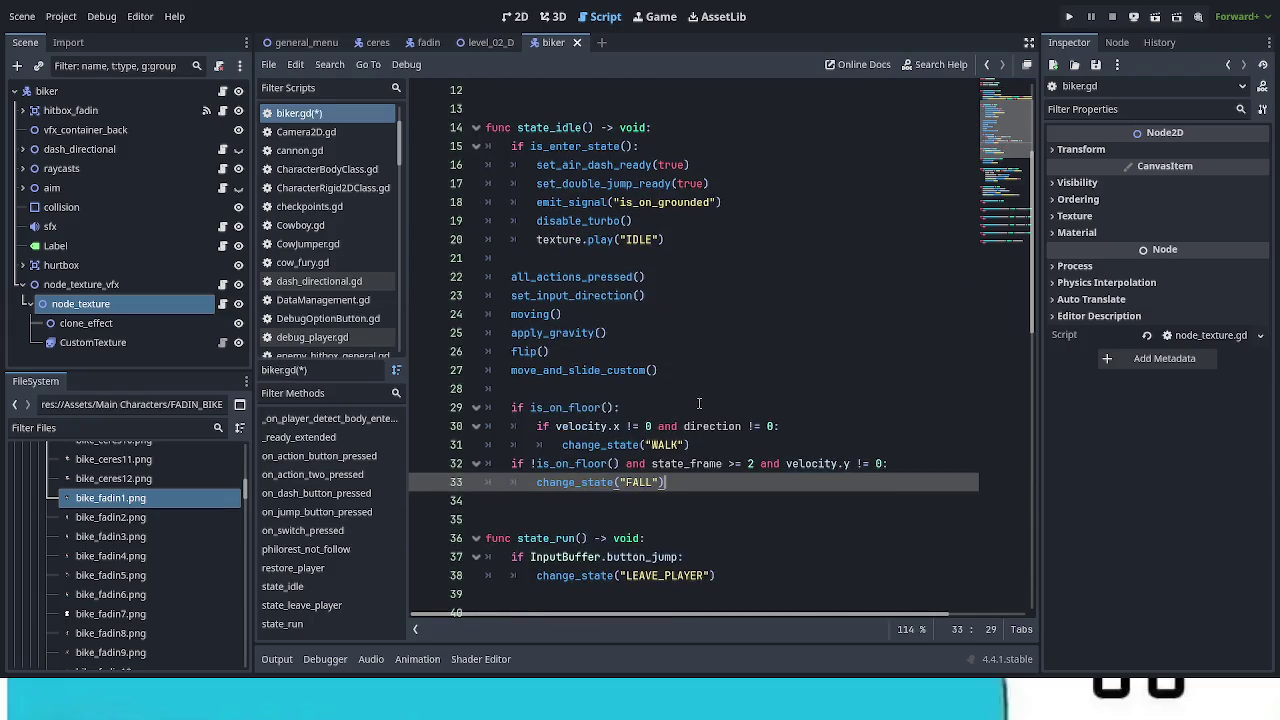
{"action": "scroll", "coordinate": [699, 403], "scroll_direction": "up", "scroll_amount": 1}
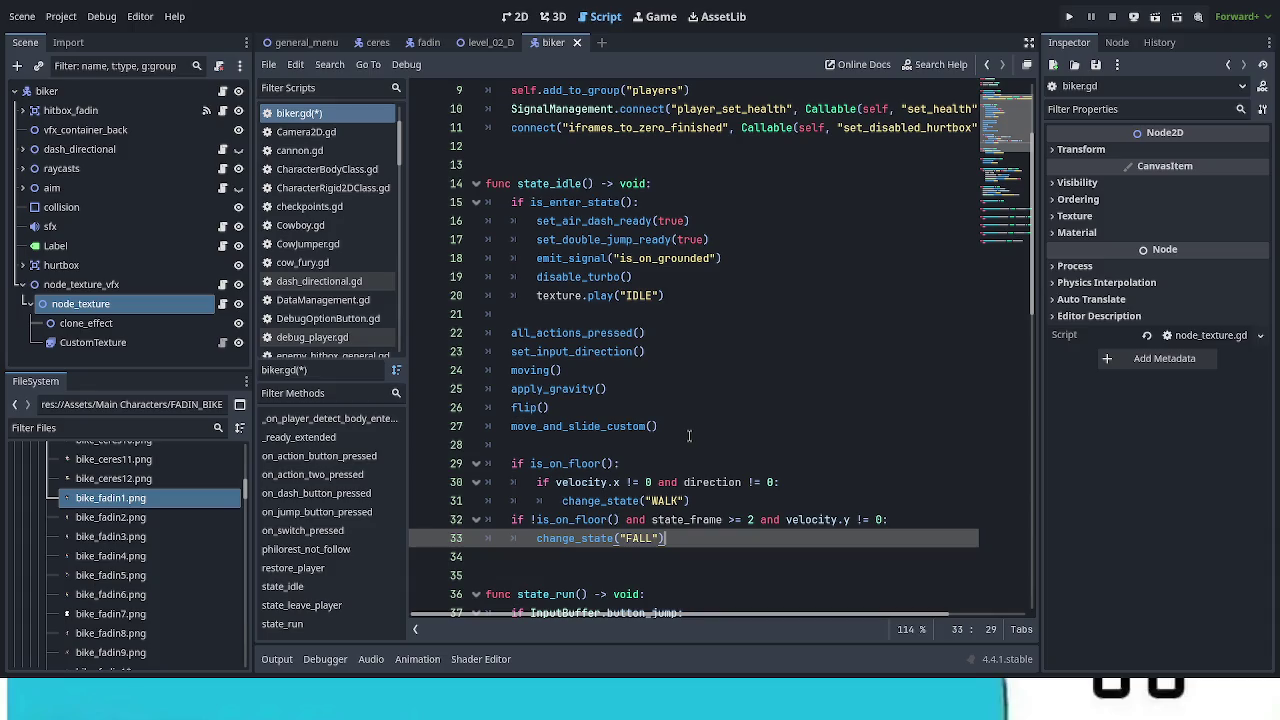
Step: Change the pasted code's WALK state switch to RUN
{"action": "double_click", "coordinate": [675, 500]}
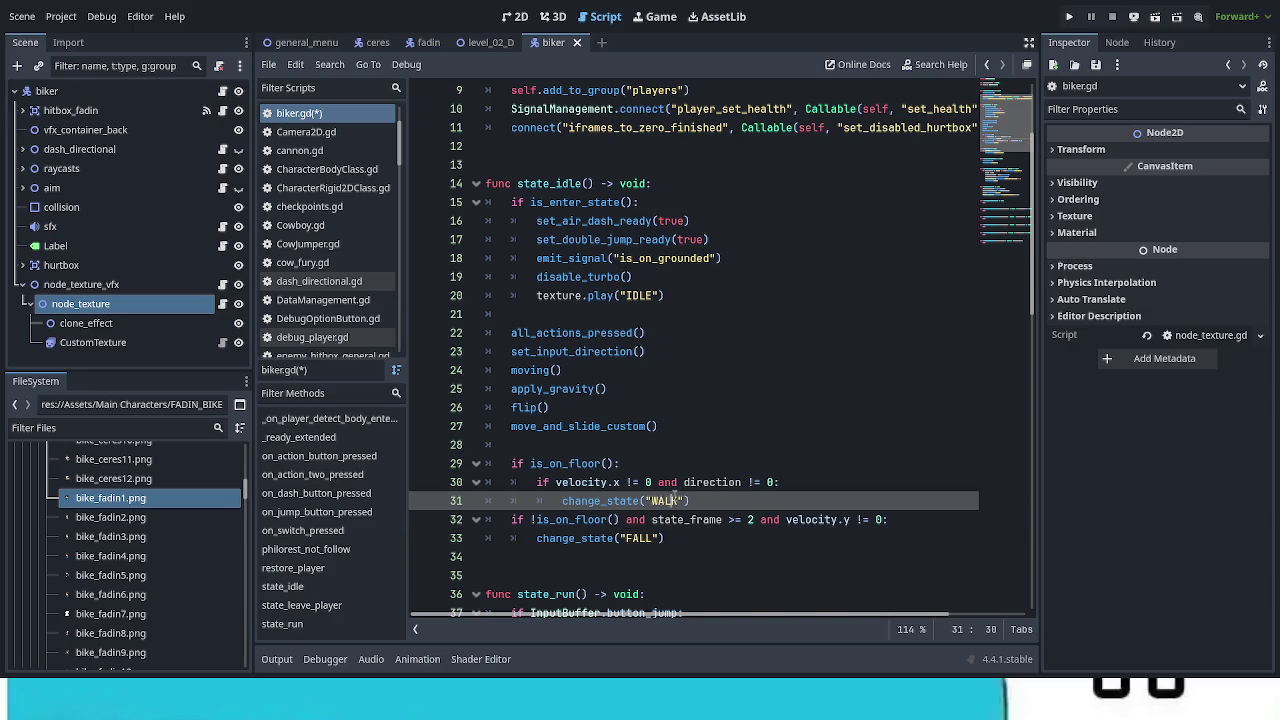
{"action": "type", "text": "RUN"}
{"action": "left_click", "coordinate": [722, 548]}
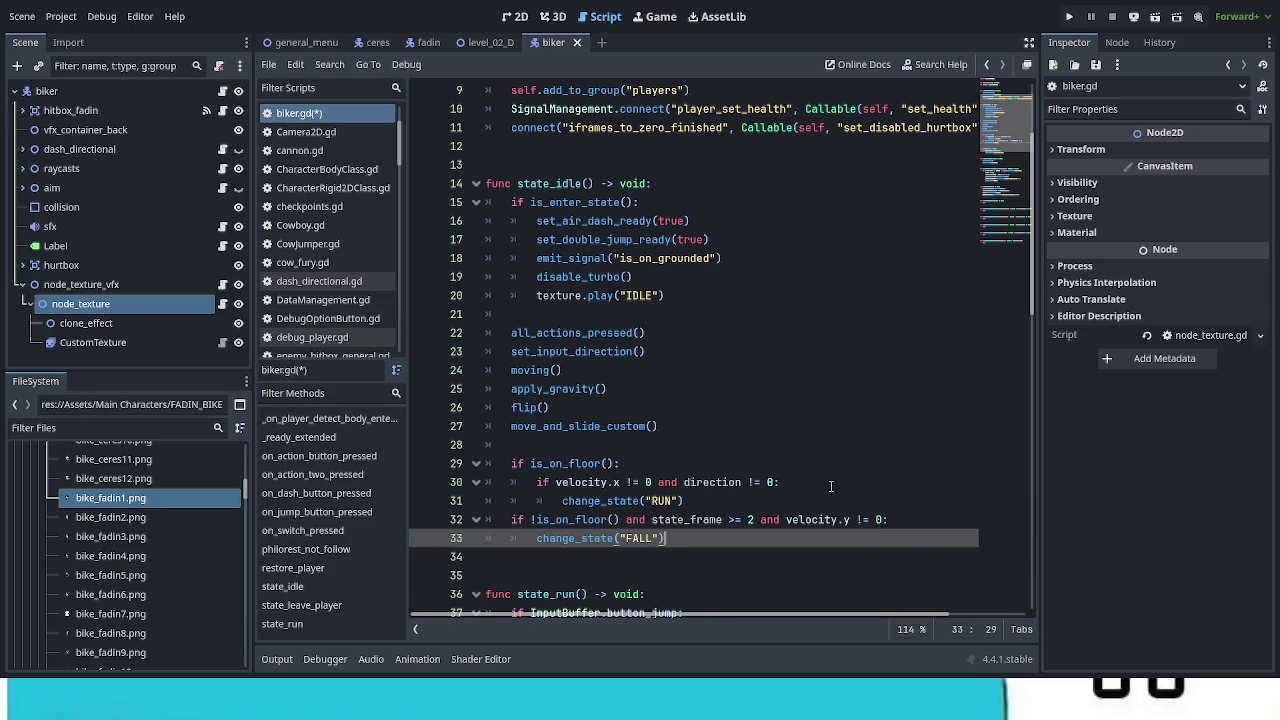
{"action": "scroll", "coordinate": [868, 357], "scroll_direction": "down", "scroll_amount": 2}
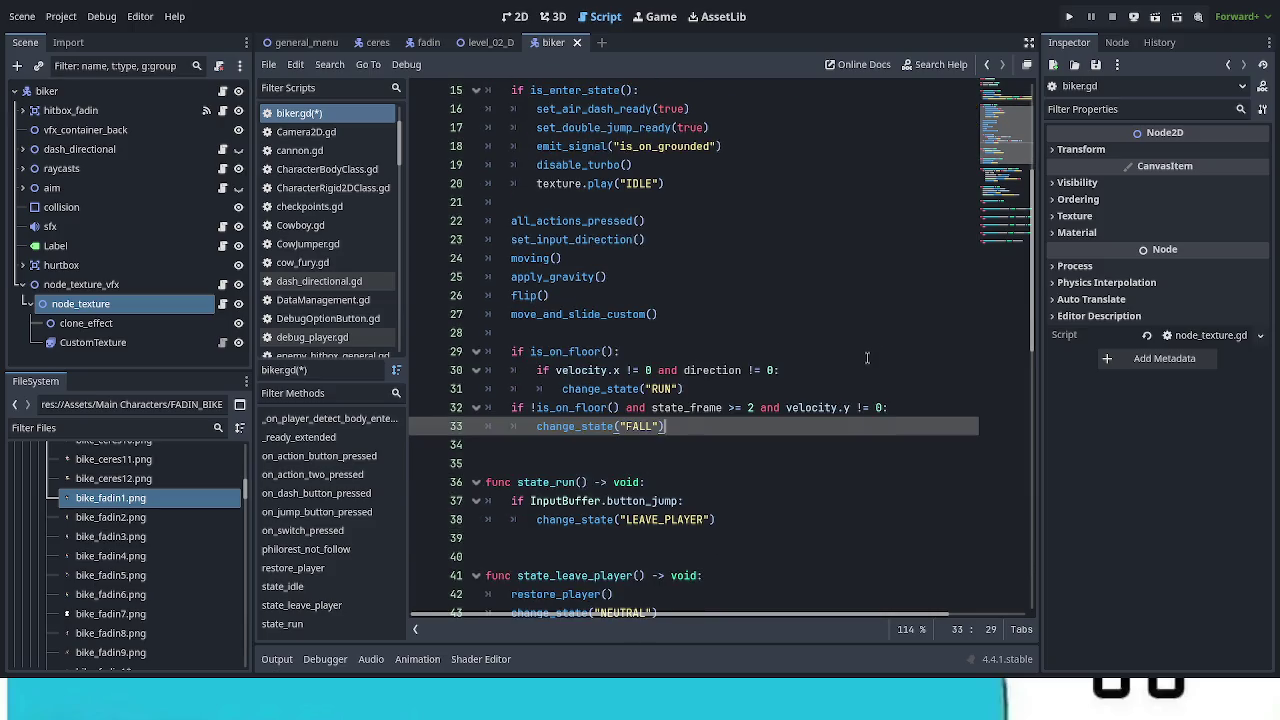
{"action": "scroll", "coordinate": [867, 357], "scroll_direction": "down", "scroll_amount": 3}
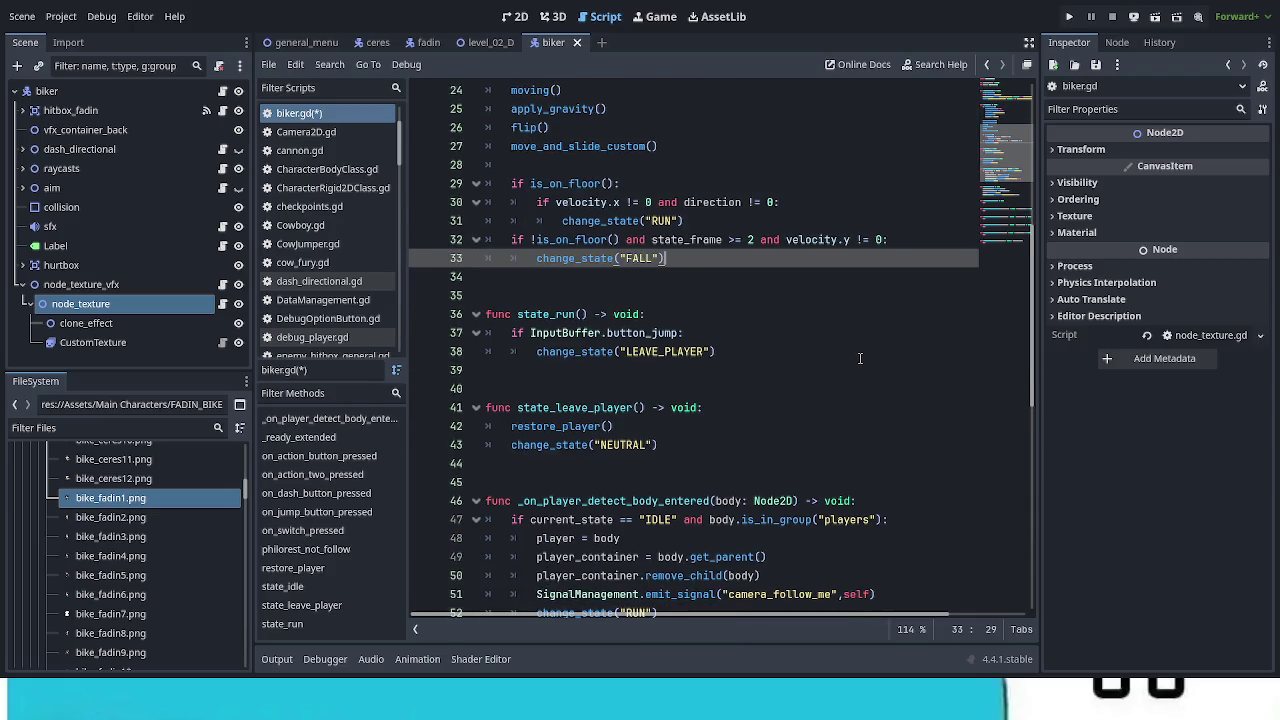
{"action": "scroll", "coordinate": [860, 358], "scroll_direction": "down", "scroll_amount": 1}
{"action": "scroll", "coordinate": [859, 359], "scroll_direction": "down", "scroll_amount": 7}
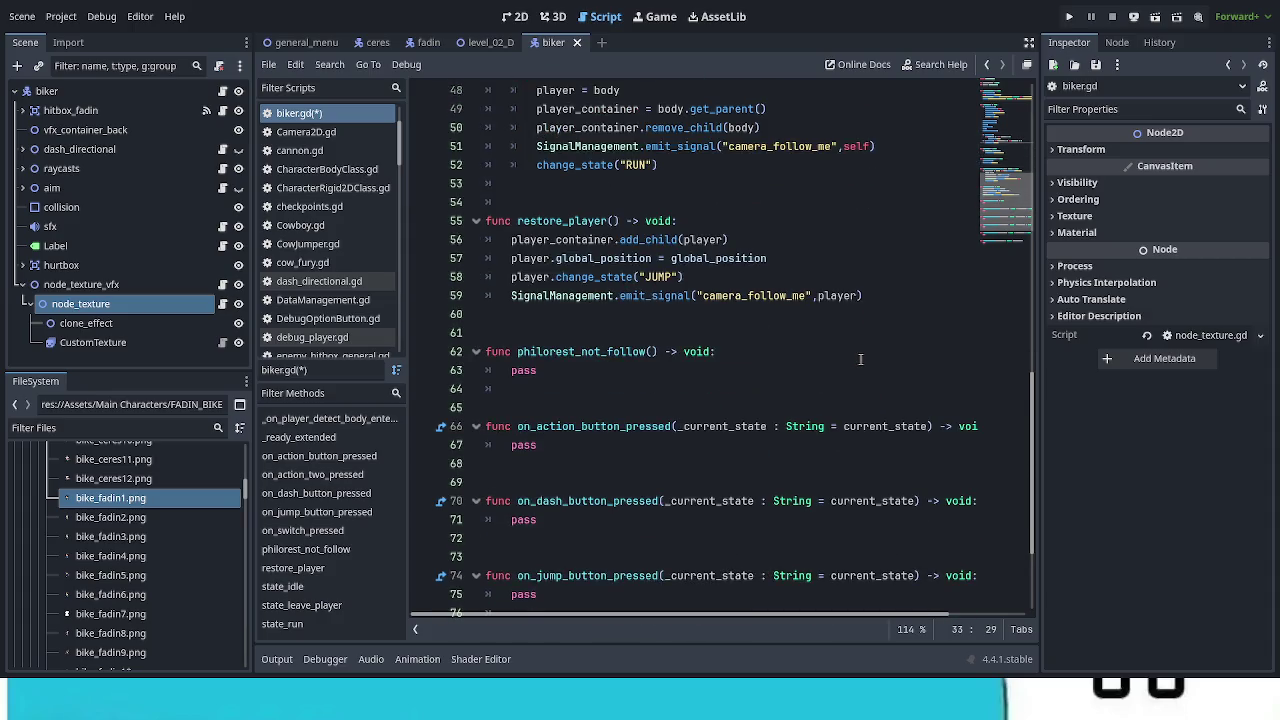
{"action": "scroll", "coordinate": [860, 359], "scroll_direction": "down", "scroll_amount": 3}
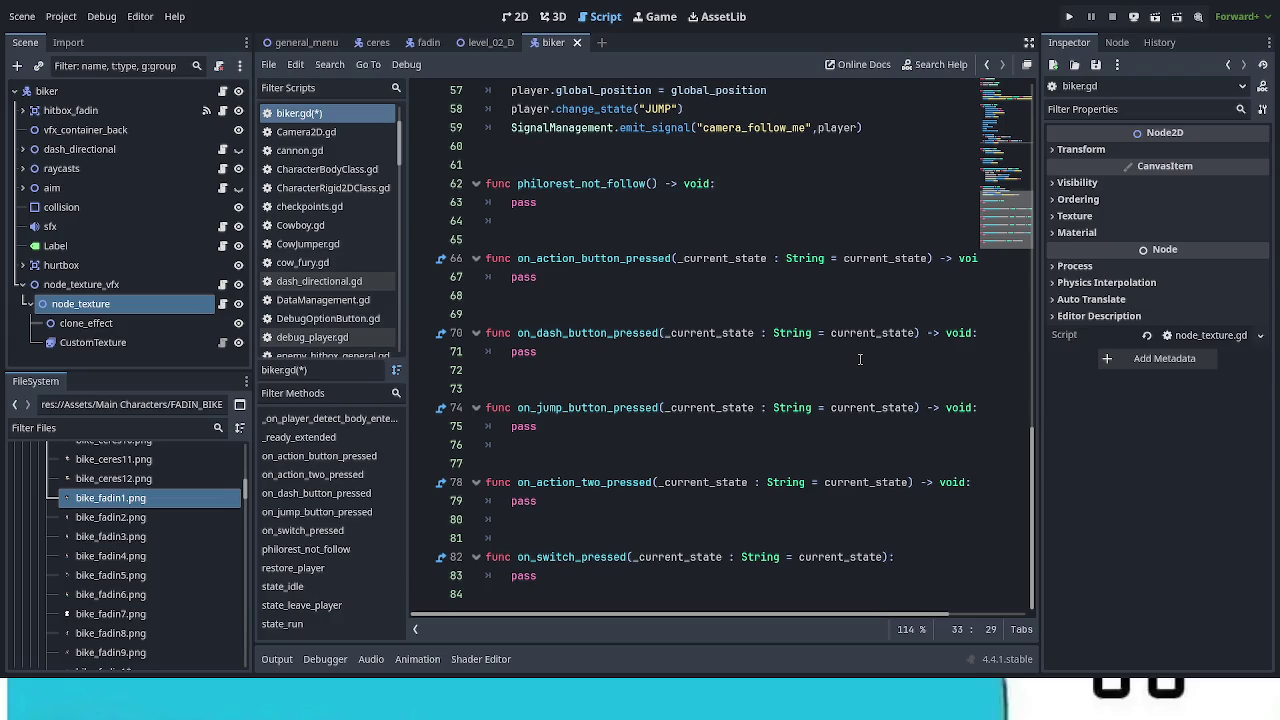
{"action": "scroll", "coordinate": [859, 359], "scroll_direction": "up", "scroll_amount": 4}
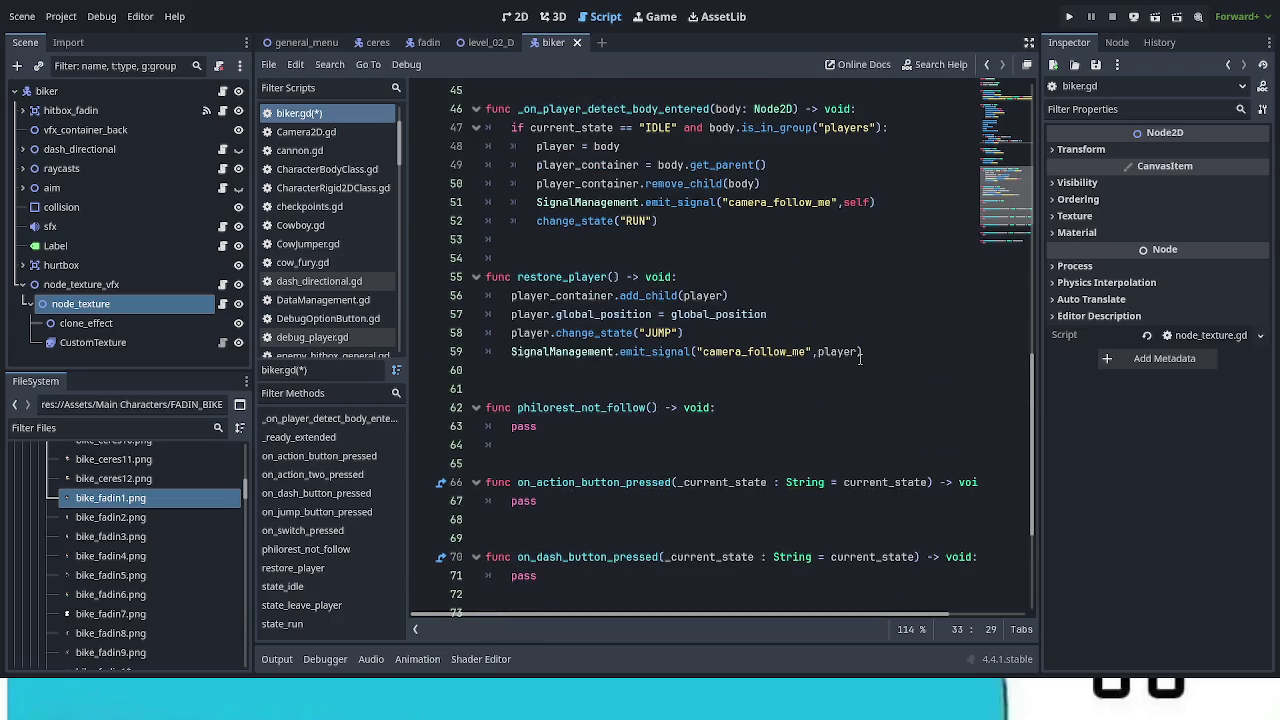
{"action": "scroll", "coordinate": [860, 359], "scroll_direction": "up", "scroll_amount": 2}
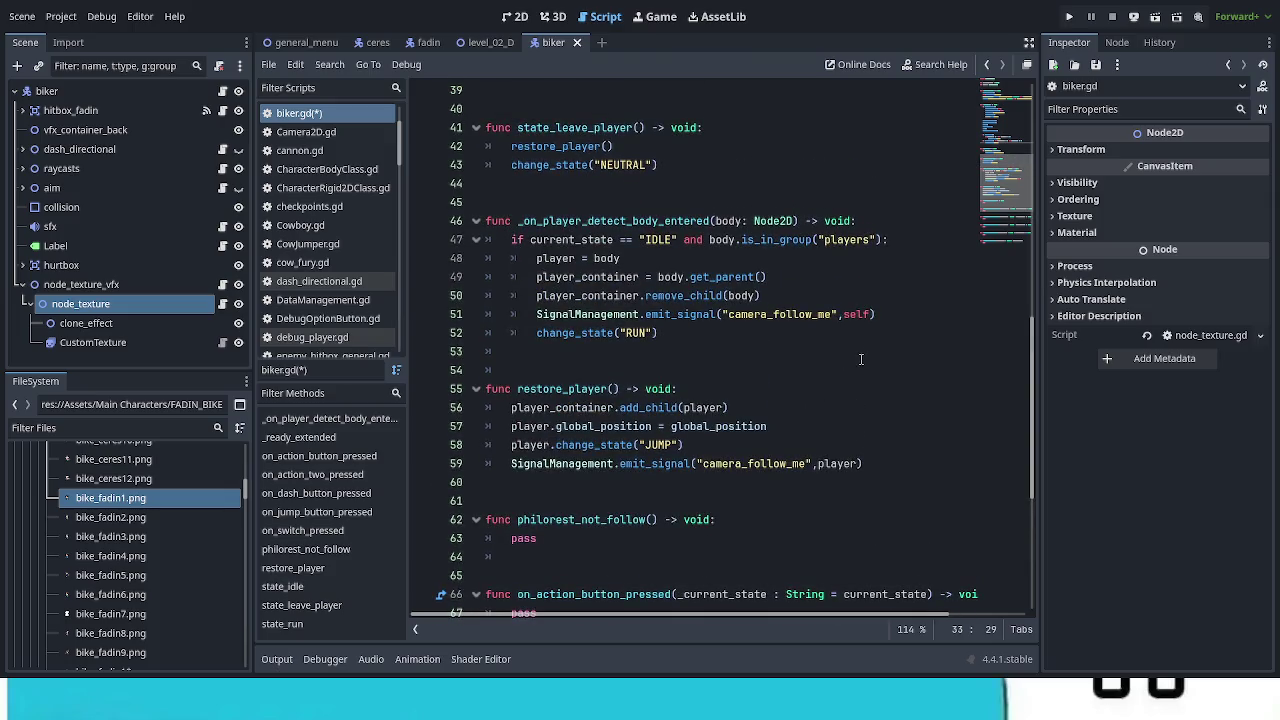
{"action": "scroll", "coordinate": [860, 359], "scroll_direction": "up", "scroll_amount": 6}
{"action": "scroll", "coordinate": [859, 359], "scroll_direction": "up", "scroll_amount": 3}
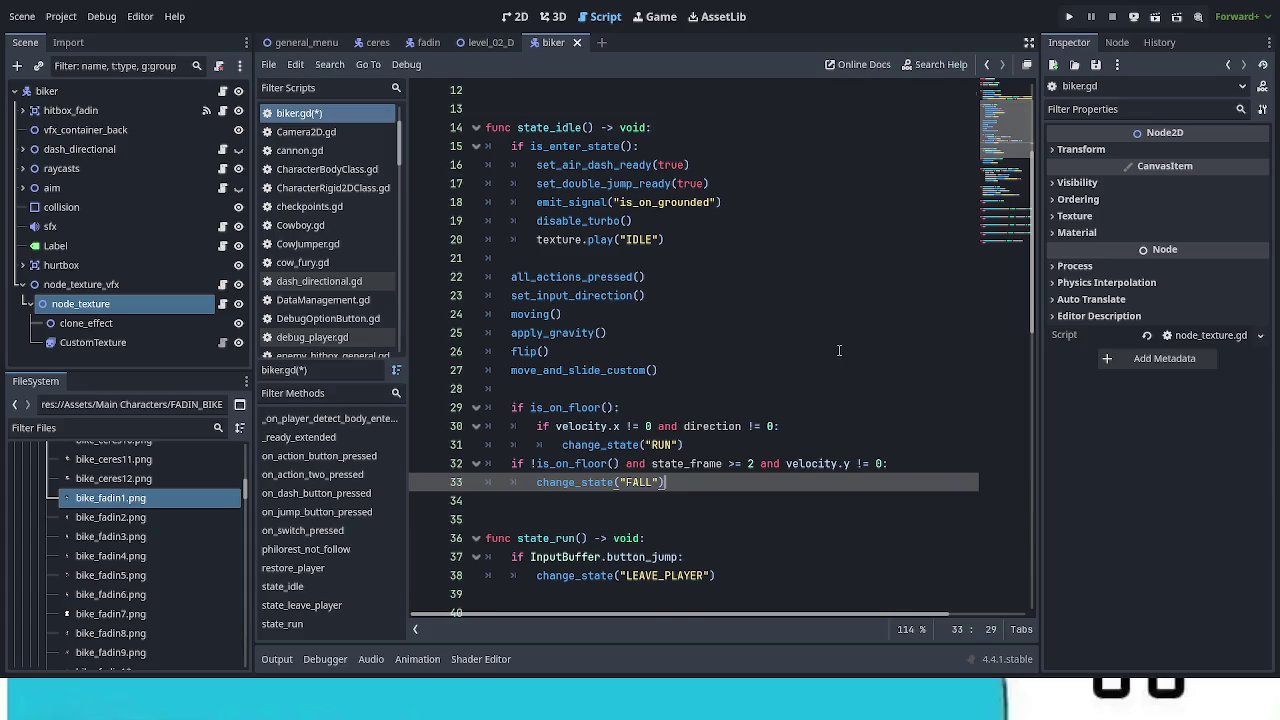
{"action": "scroll", "coordinate": [838, 350], "scroll_direction": "up", "scroll_amount": 4}
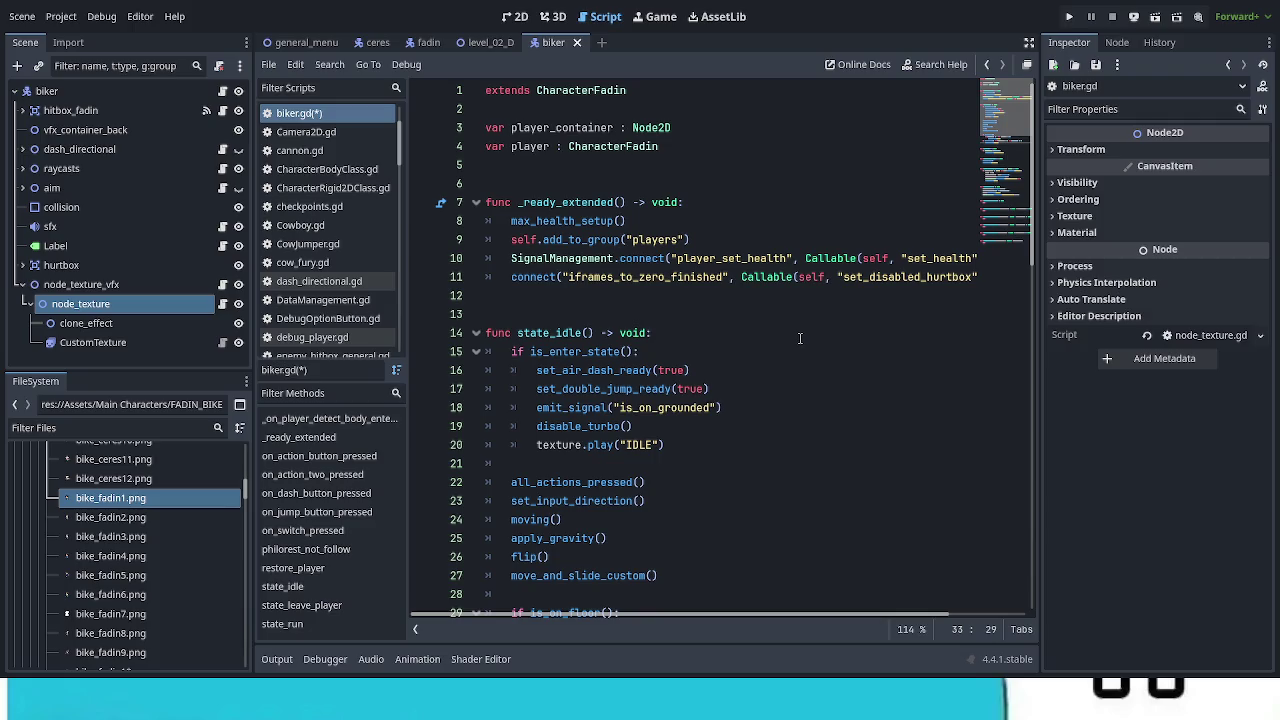
Step: Confirm the biker node's States dictionary maps STANDBY to state_standby, then add space above state_idle
{"action": "left_click", "coordinate": [704, 300]}
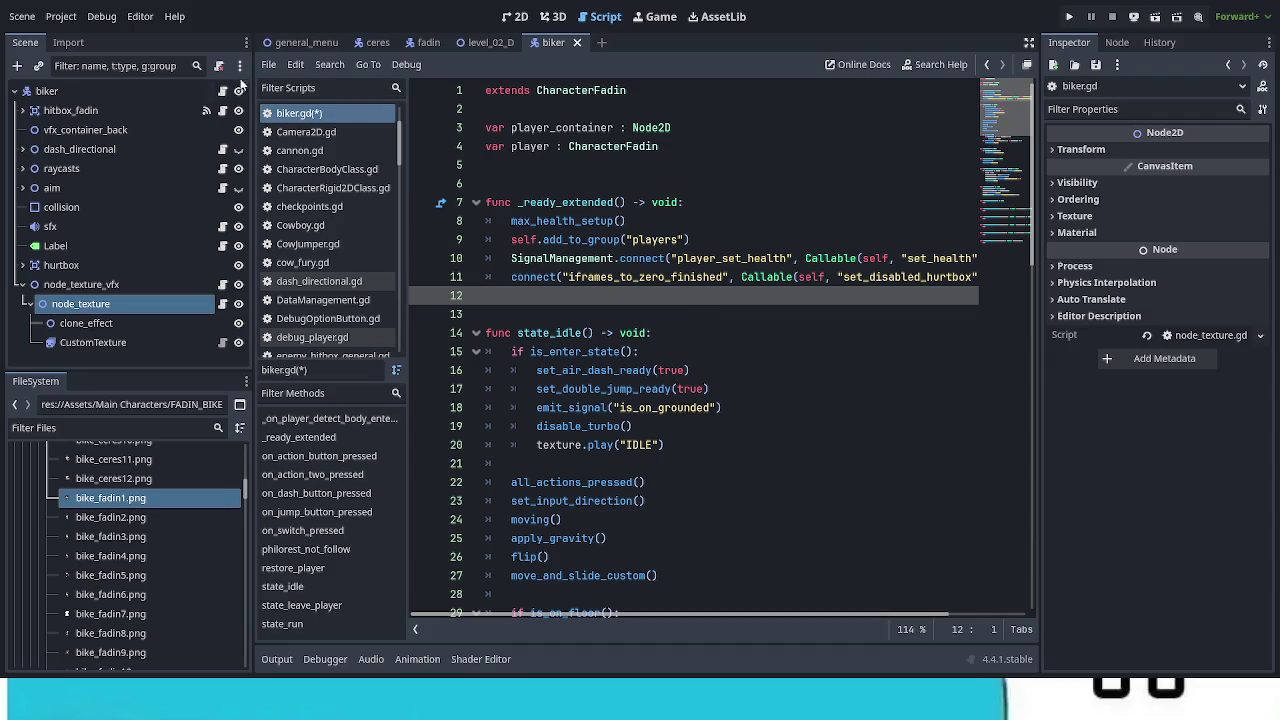
{"action": "left_click", "coordinate": [191, 93]}
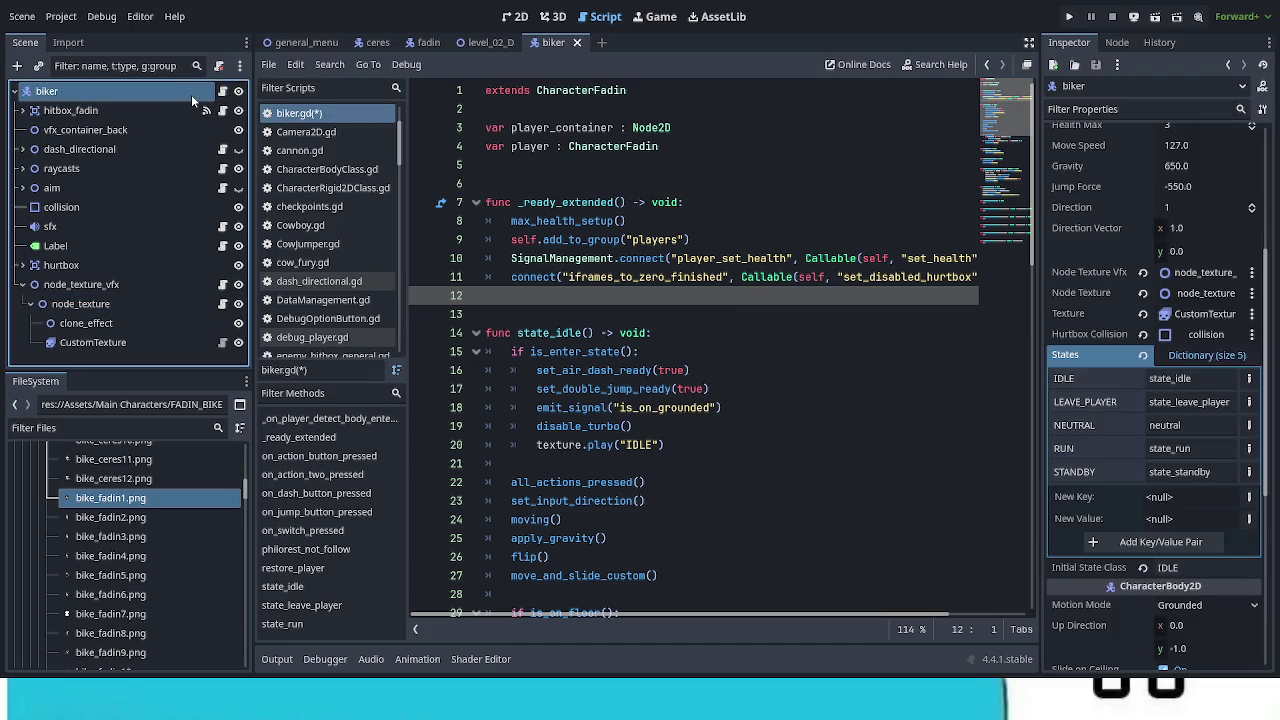
{"action": "left_click", "coordinate": [1193, 473]}
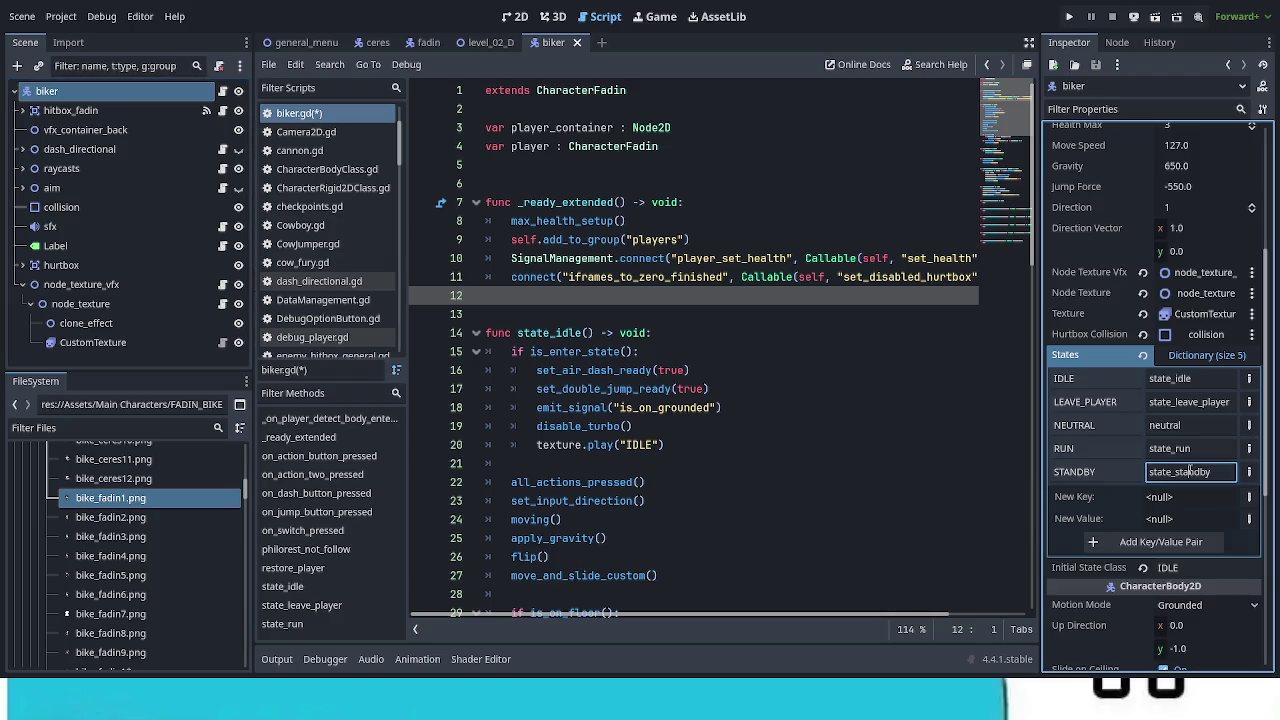
{"action": "left_click", "coordinate": [556, 316]}
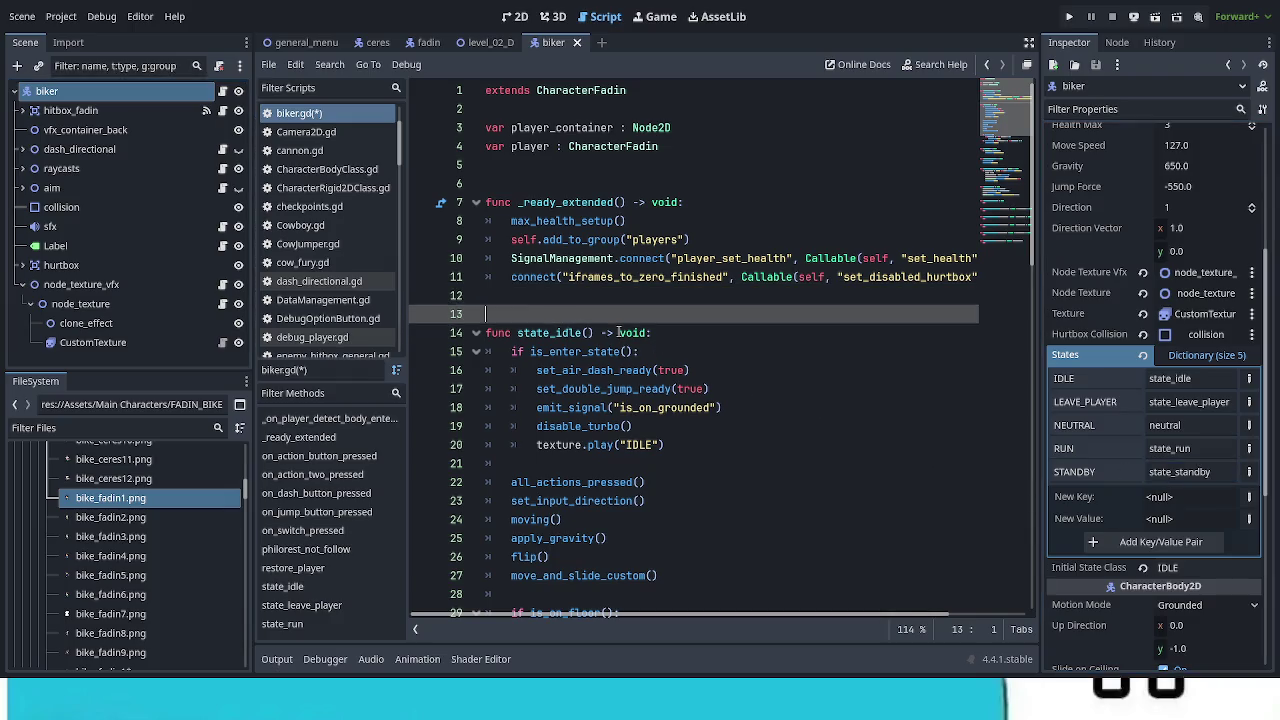
{"action": "key", "text": "Return"}
{"action": "key", "text": "Return"}
{"action": "key", "text": "Return"}
Step: Write the header 'func state_standby() -> void:' on line 14 above state_idle
{"action": "key", "text": "Up"}
{"action": "key", "text": "Up"}
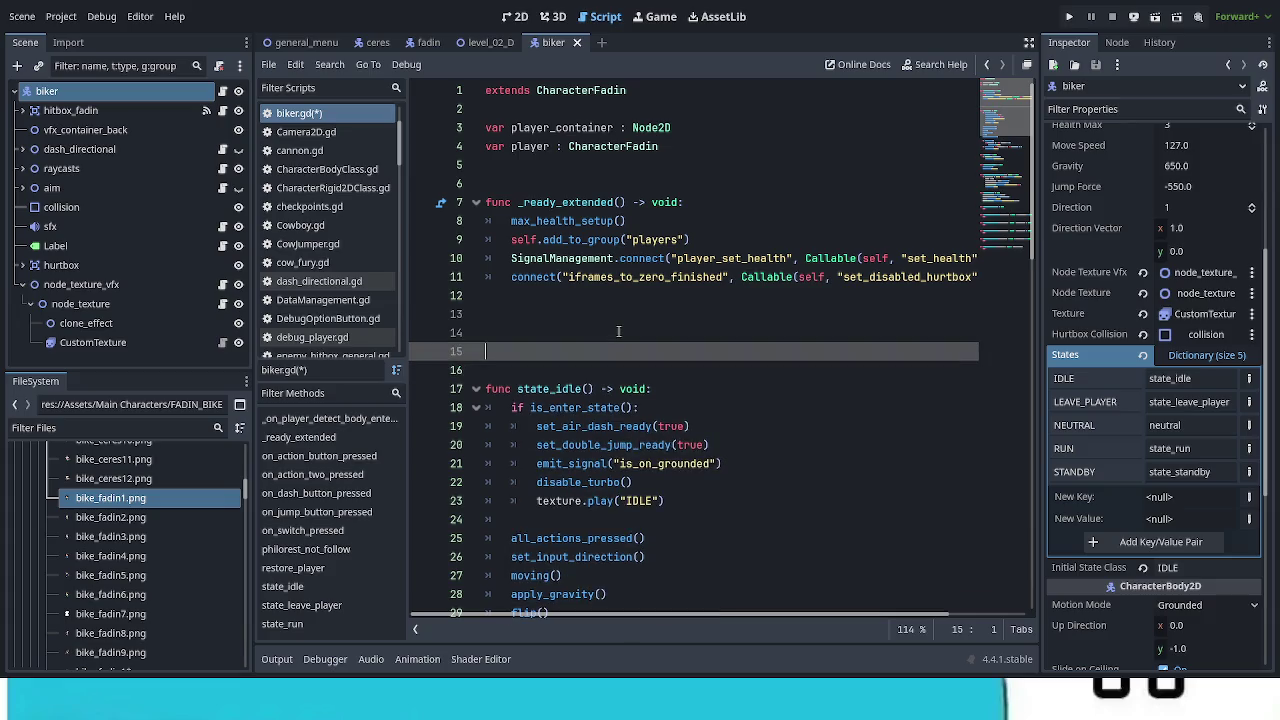
{"action": "type", "text": "func"}
{"action": "type", "text": "state_standby"}
{"action": "type", "text": "("}
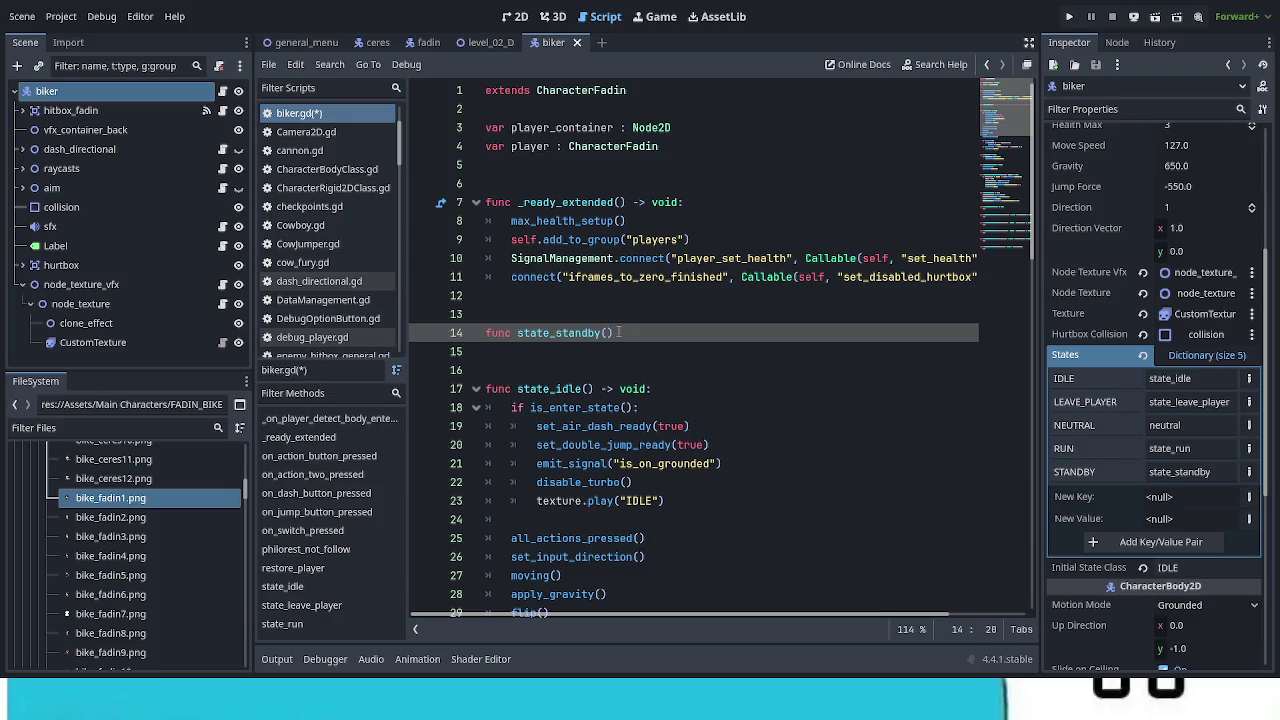
{"action": "type", "text": ") -> vo"}
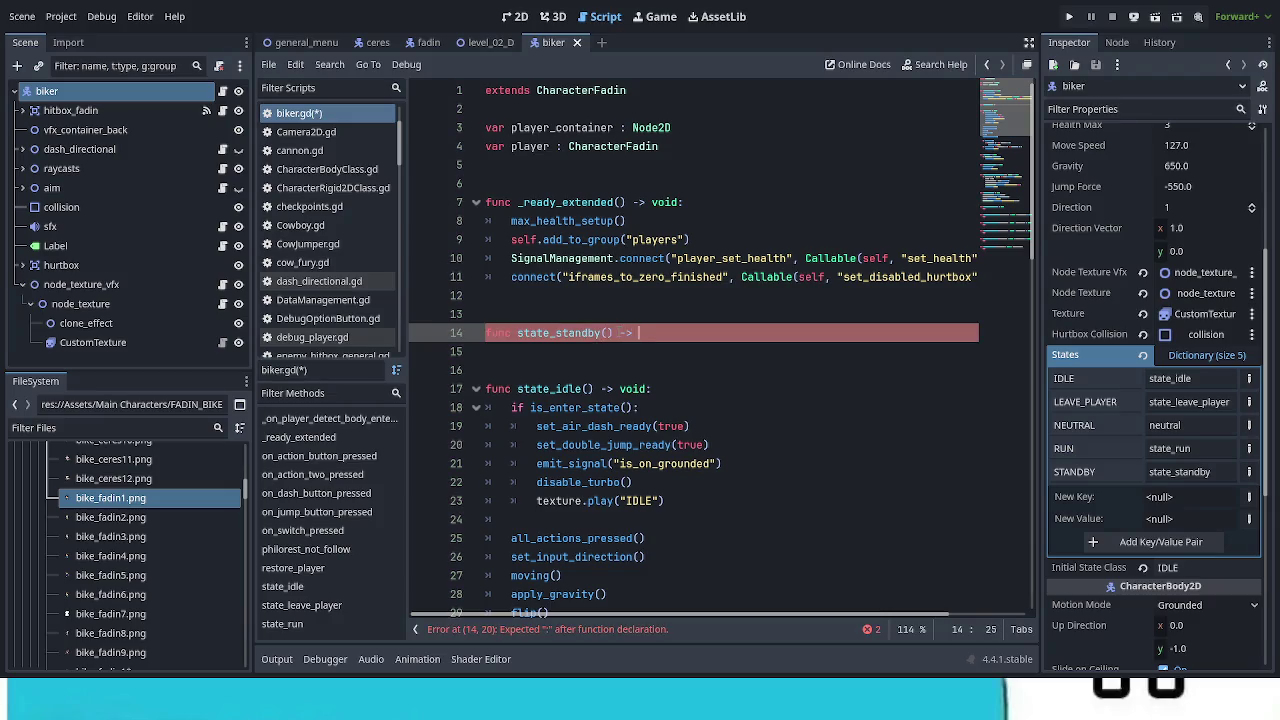
{"action": "type", "text": "id:"}
Step: Give state_standby a pass body and delete state_idle's air-dash and double-jump lines
{"action": "key", "text": "Return"}
{"action": "type", "text": "pass"}
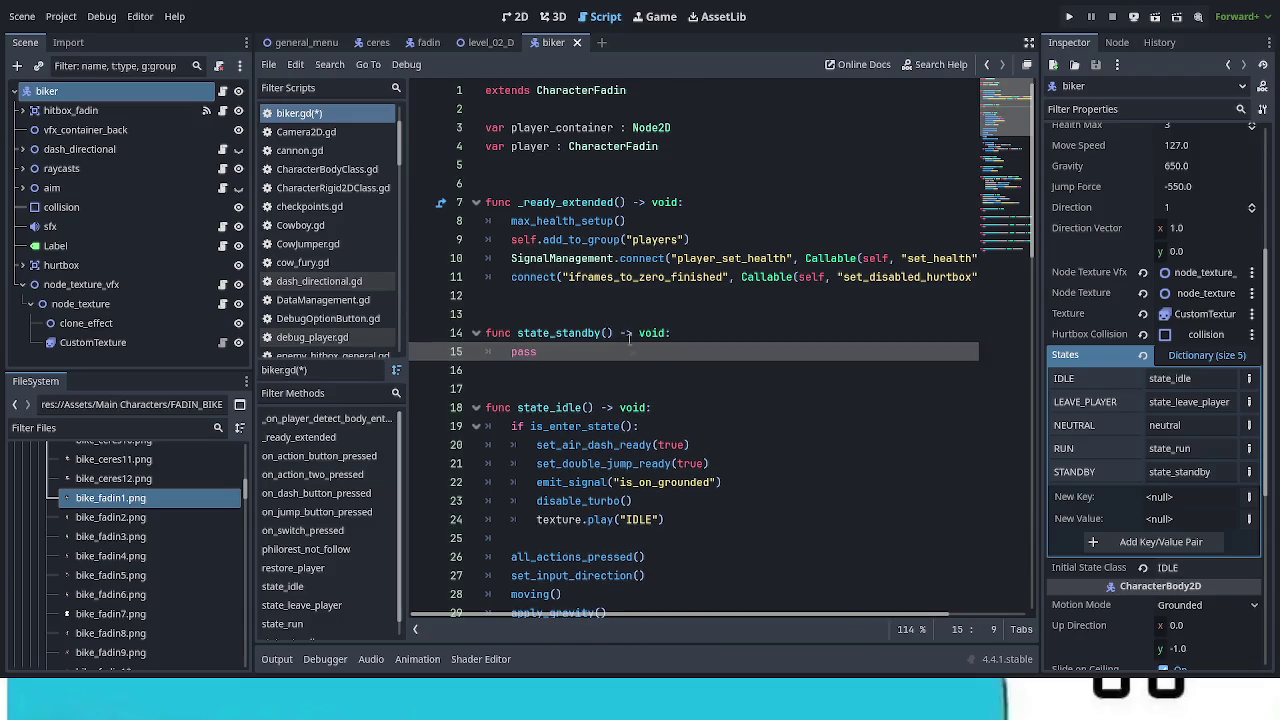
{"action": "scroll", "coordinate": [665, 374], "scroll_direction": "down", "scroll_amount": 1}
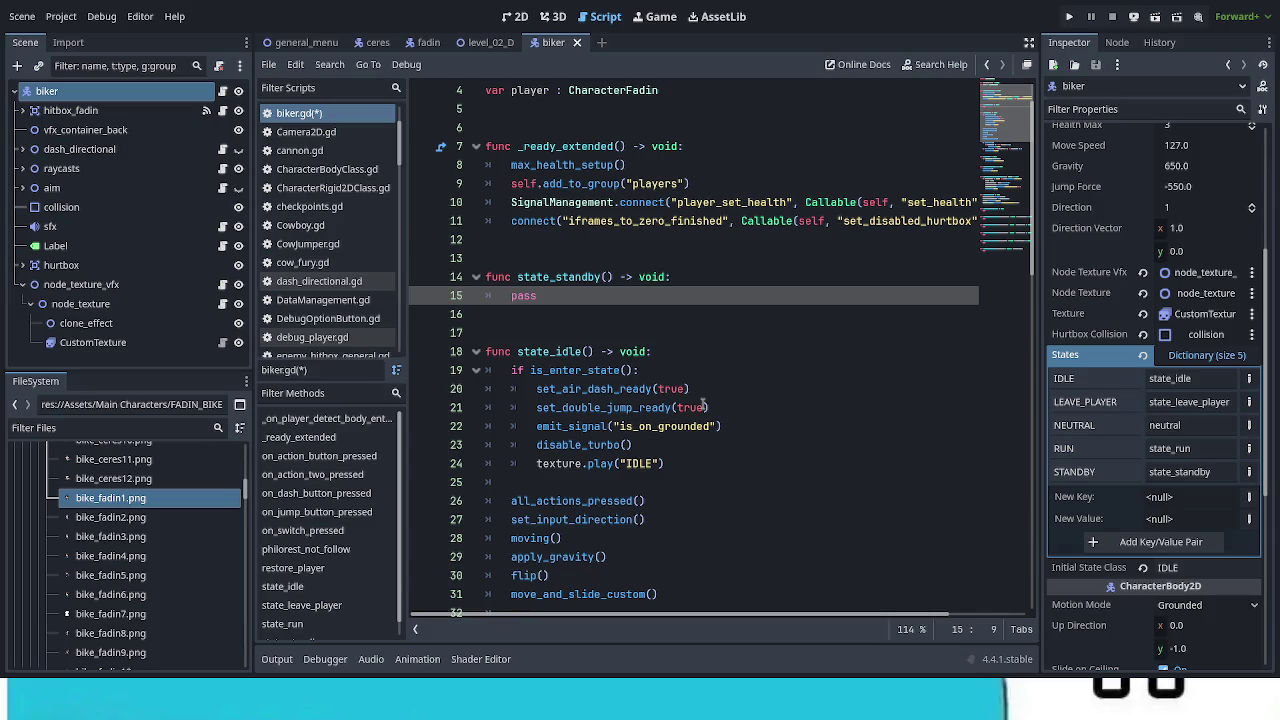
{"action": "left_click_drag", "start_coordinate": [716, 407], "coordinate": [511, 388]}
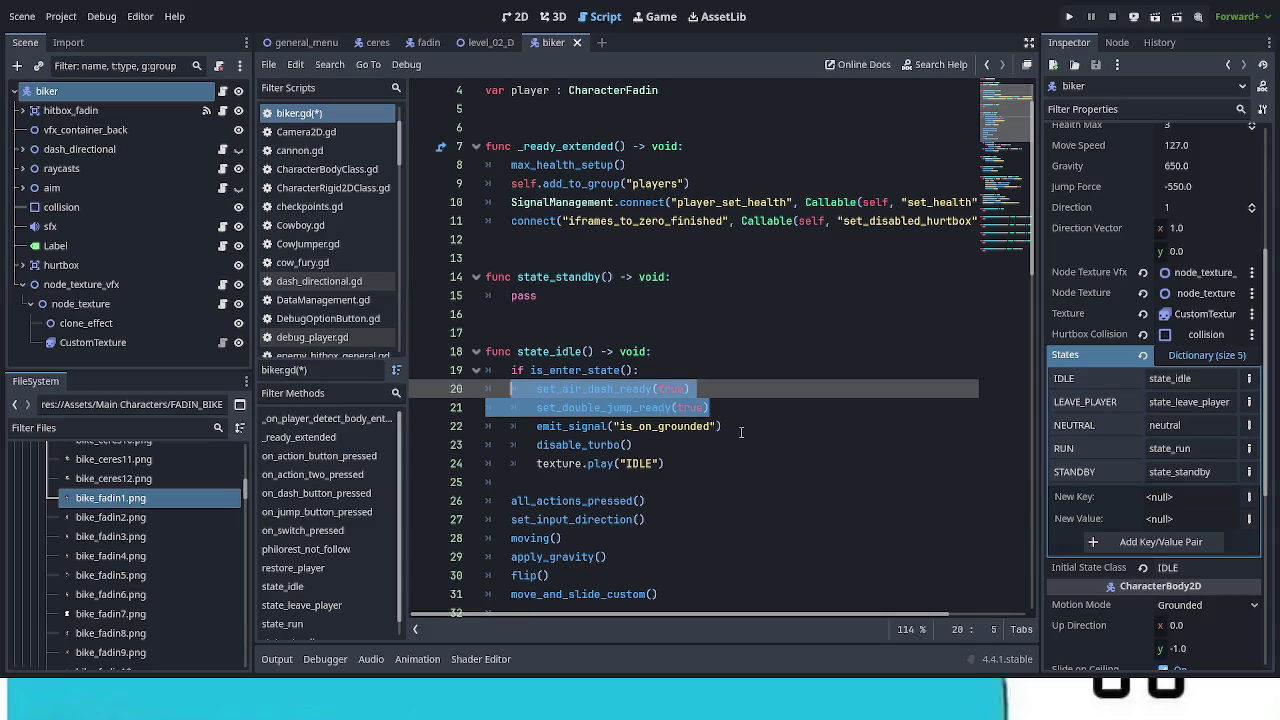
{"action": "key", "text": "BackSpace"}
{"action": "key", "text": "BackSpace"}
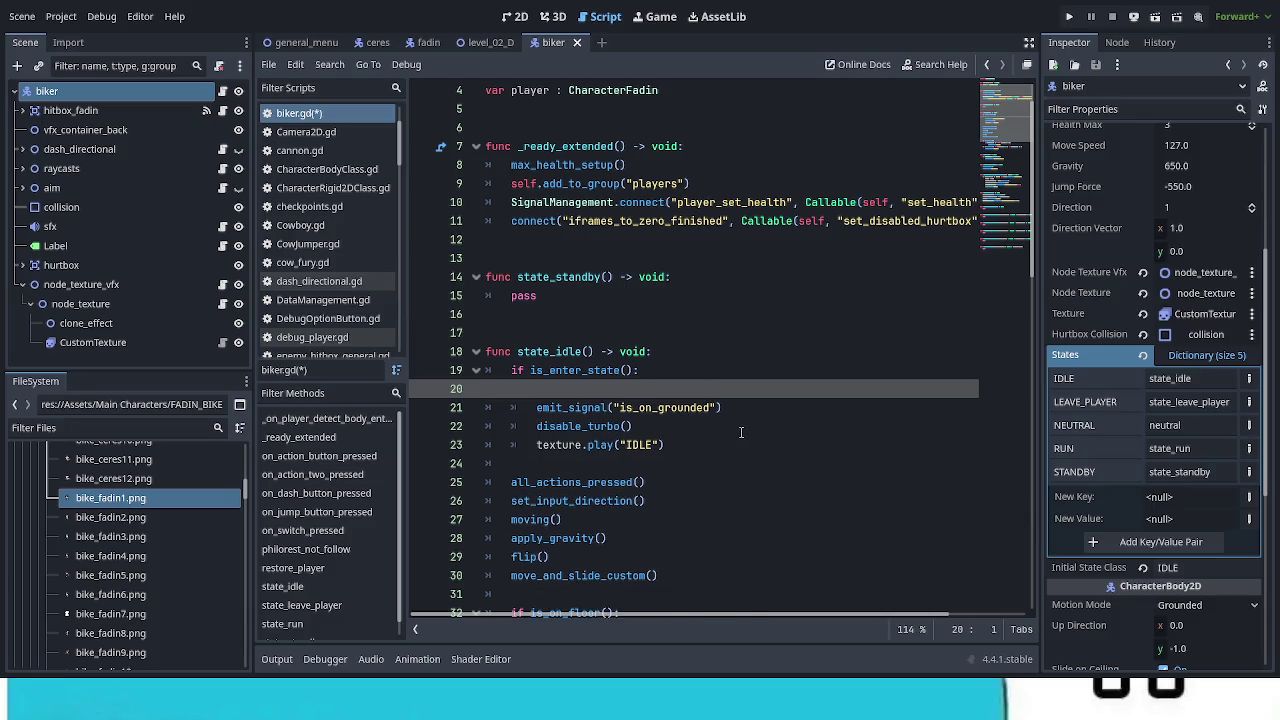
{"action": "key", "text": "BackSpace"}
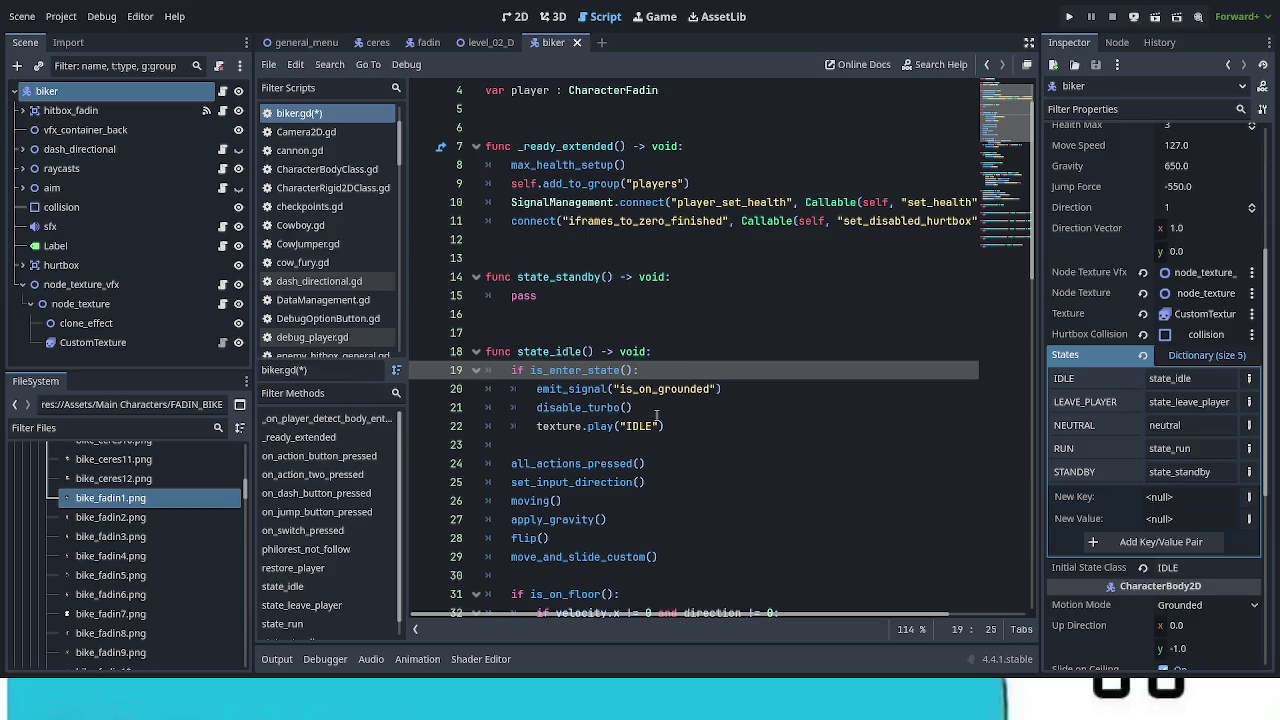
Step: Delete the disable_turbo() line from state_idle's enter-state block
{"action": "left_click_drag", "start_coordinate": [634, 408], "coordinate": [468, 409]}
{"action": "key", "text": "BackSpace"}
{"action": "key", "text": "BackSpace"}
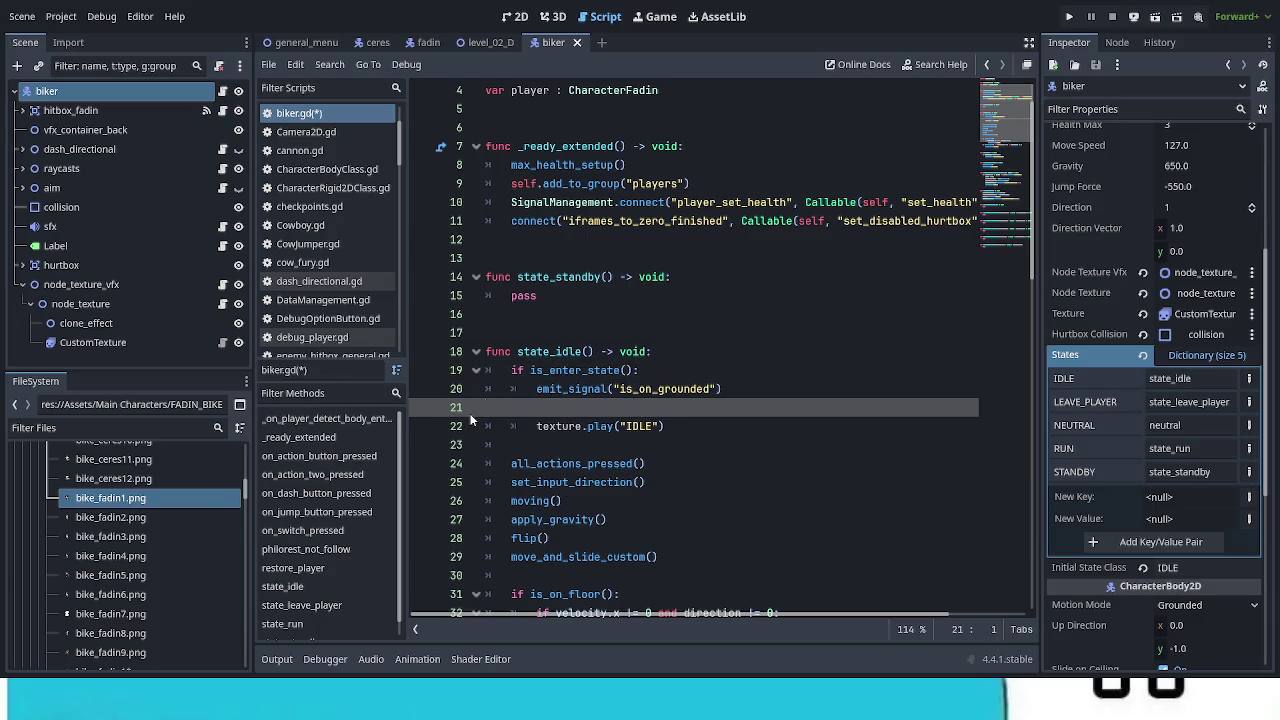
{"action": "scroll", "coordinate": [672, 495], "scroll_direction": "down", "scroll_amount": 2}
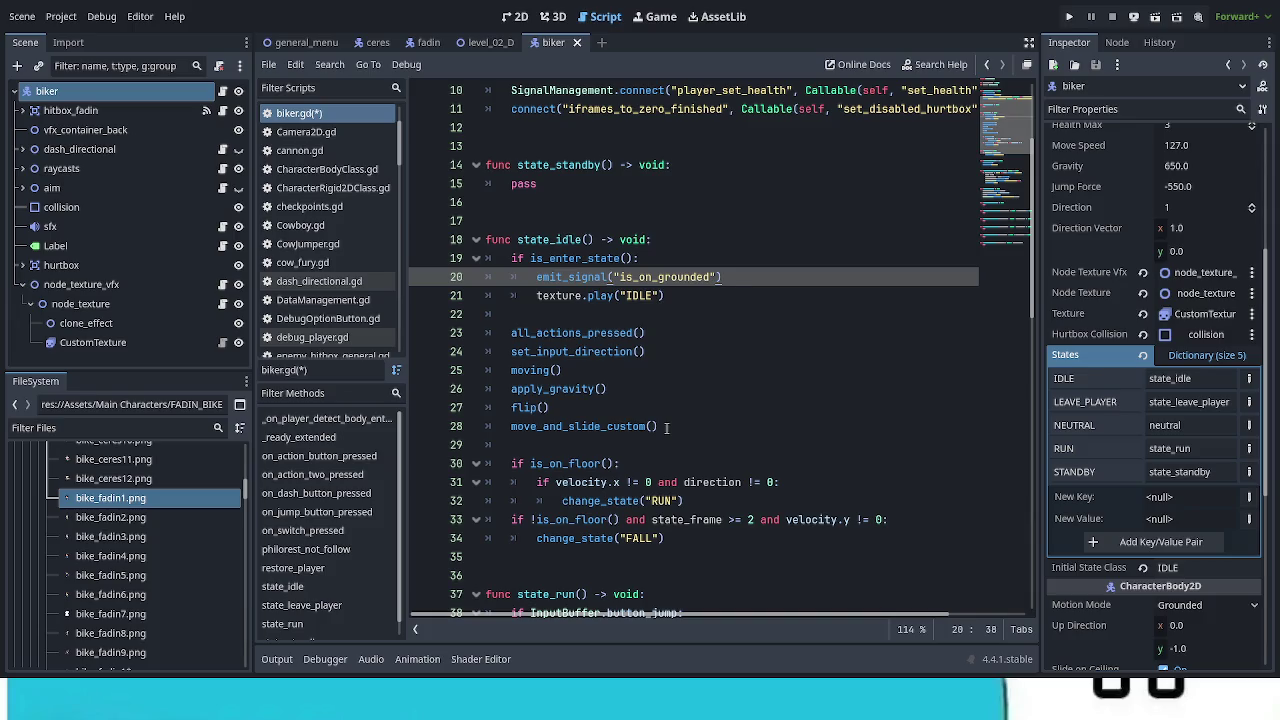
Step: Copy state_idle's whole body and paste it over pass in state_standby
{"action": "mouse_move", "coordinate": [667, 427]}
{"action": "left_mouse_down"}
{"action": "mouse_move", "coordinate": [609, 386]}
{"action": "mouse_move", "coordinate": [511, 258]}
{"action": "left_mouse_up"}
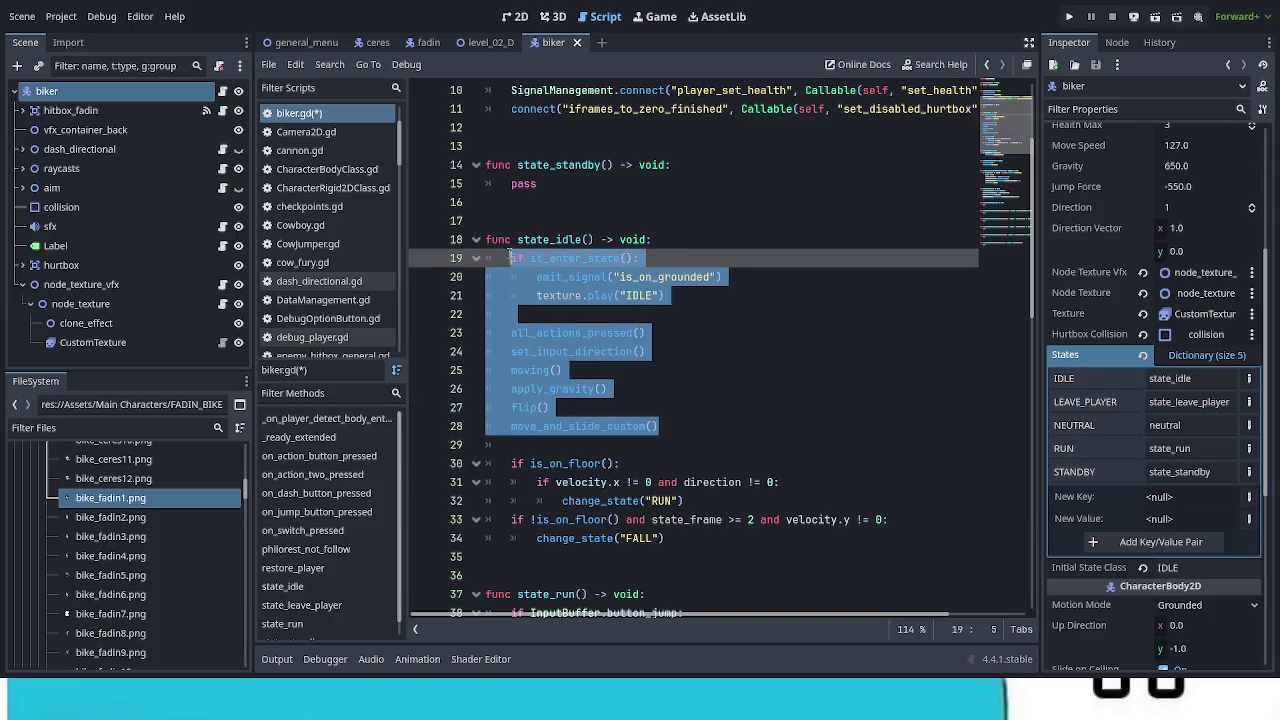
{"action": "key", "text": "ctrl+c"}
{"action": "double_click", "coordinate": [522, 184]}
{"action": "key", "text": "ctrl+v"}
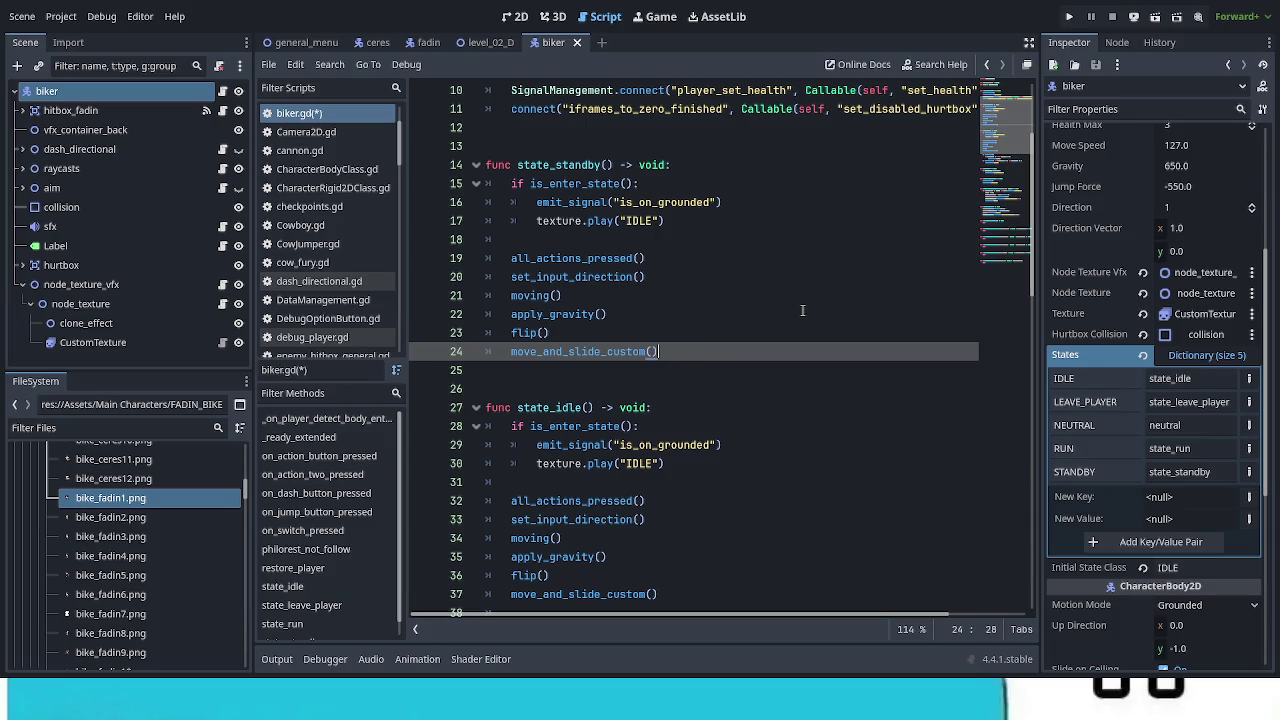
{"action": "left_click", "coordinate": [120, 342]}
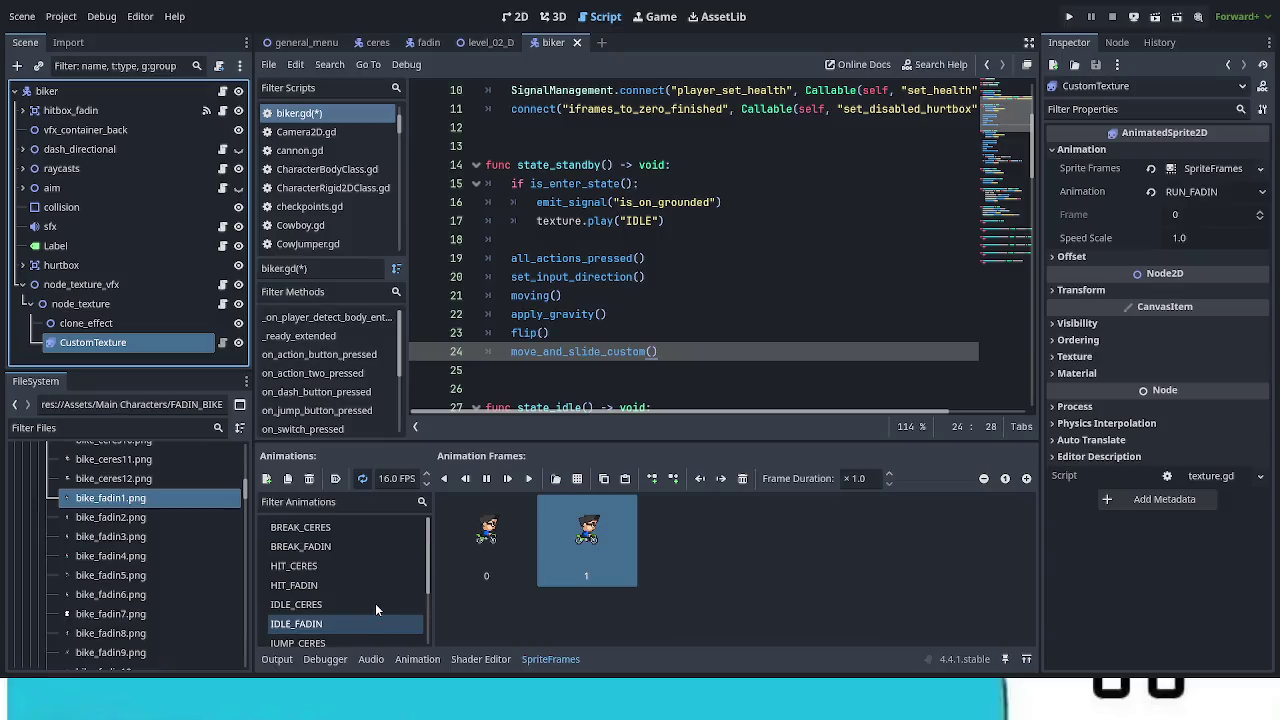
Step: Check the STANDBY animation frames, change state_standby's texture.play from IDLE to STANDBY, and save
{"action": "scroll", "coordinate": [372, 590], "scroll_direction": "up", "scroll_amount": 2}
{"action": "scroll", "coordinate": [371, 590], "scroll_direction": "down", "scroll_amount": 3}
{"action": "left_click", "coordinate": [361, 632]}
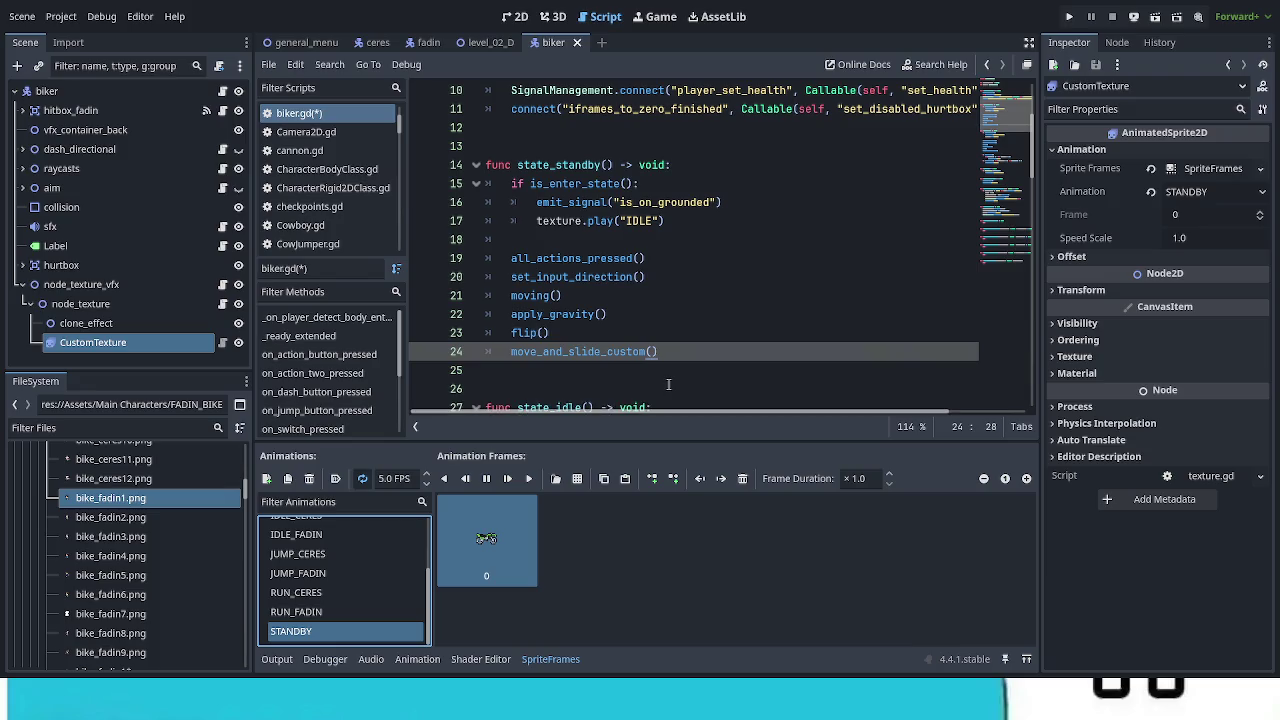
{"action": "double_click", "coordinate": [647, 221]}
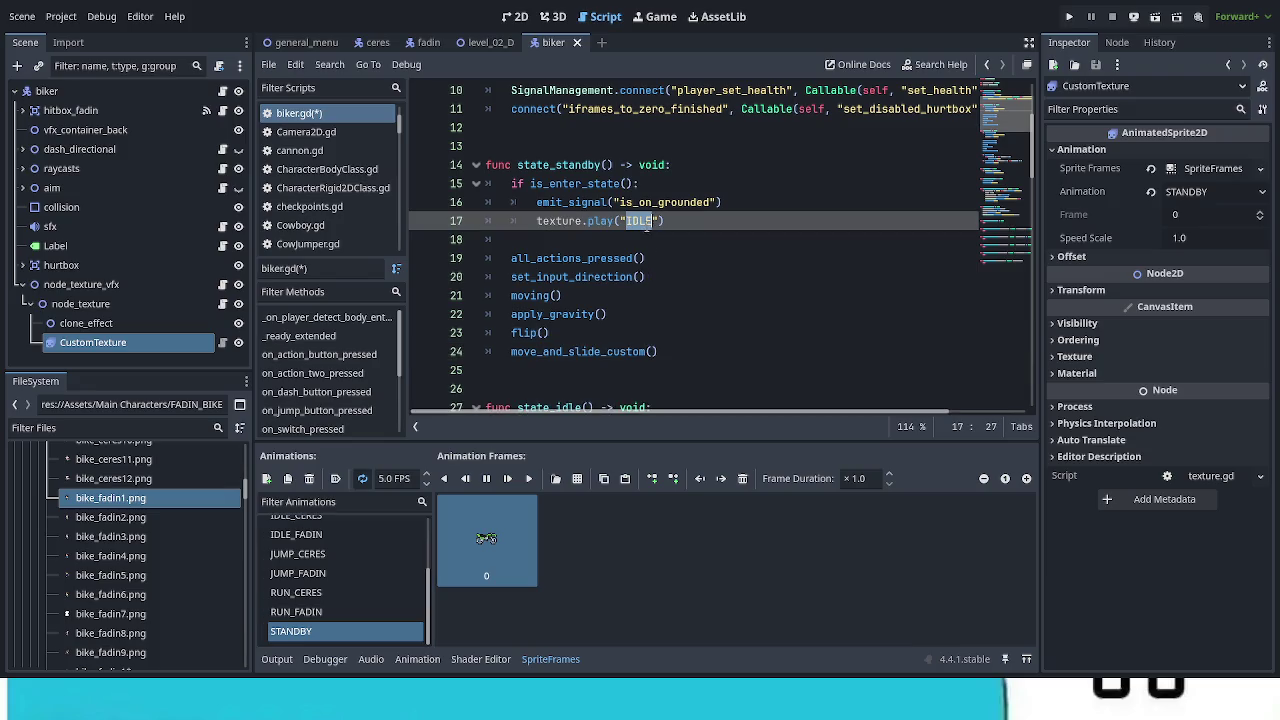
{"action": "type", "text": "ST"}
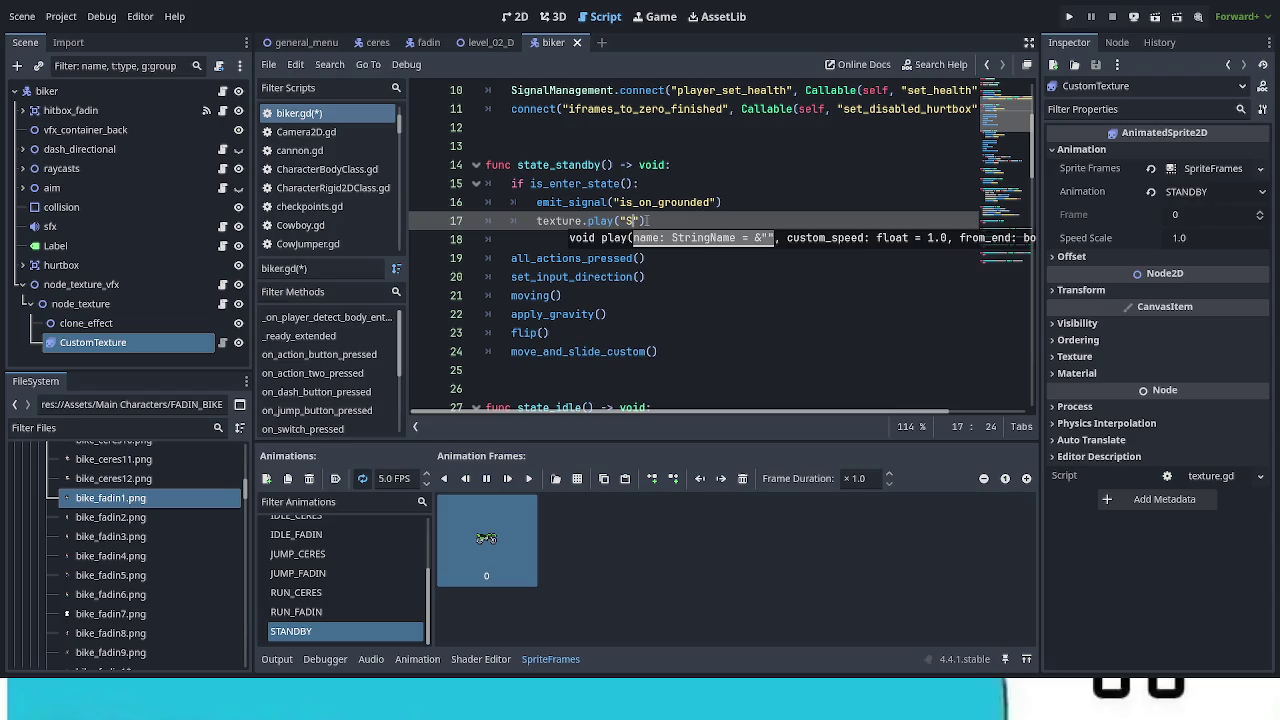
{"action": "type", "text": "AND"}
{"action": "type", "text": "BY"}
{"action": "left_click", "coordinate": [722, 337]}
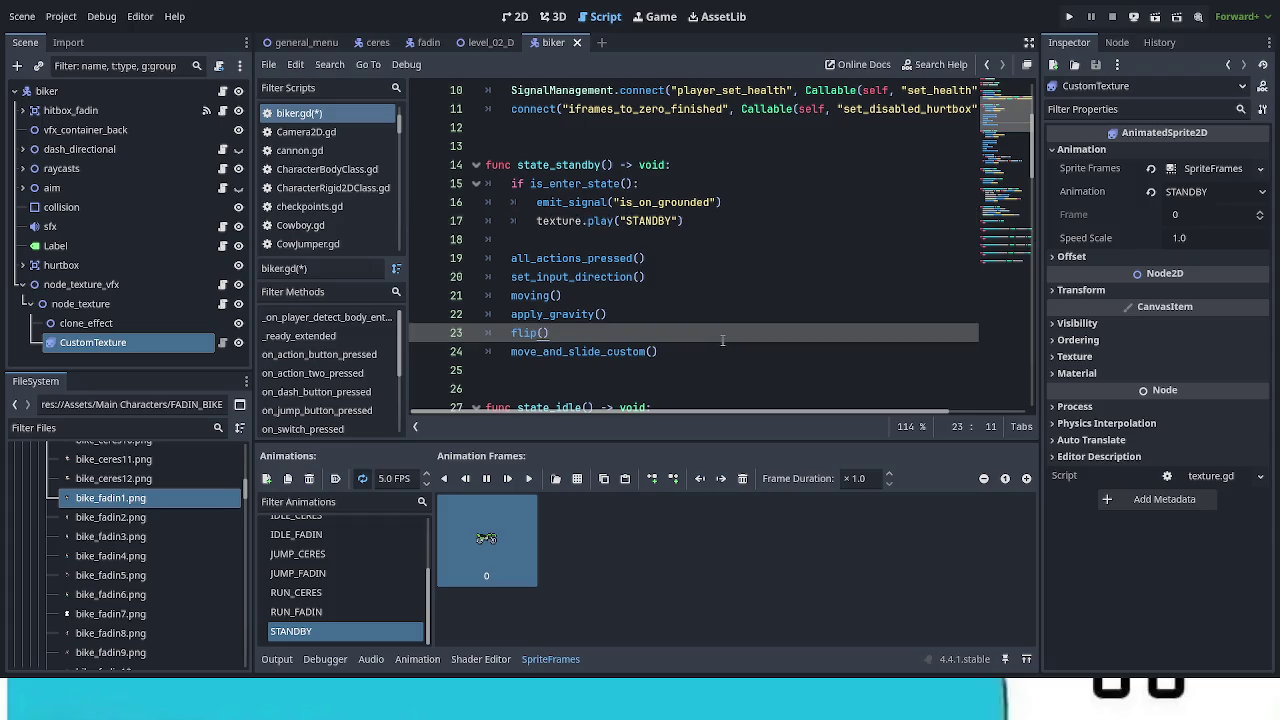
{"action": "key", "text": "ctrl+s"}
Step: Review state_standby's blank line 18 and place the cursor after apply_gravity()
{"action": "left_click_drag", "start_coordinate": [568, 240], "coordinate": [487, 257]}
{"action": "left_click_drag", "start_coordinate": [571, 244], "coordinate": [497, 245]}
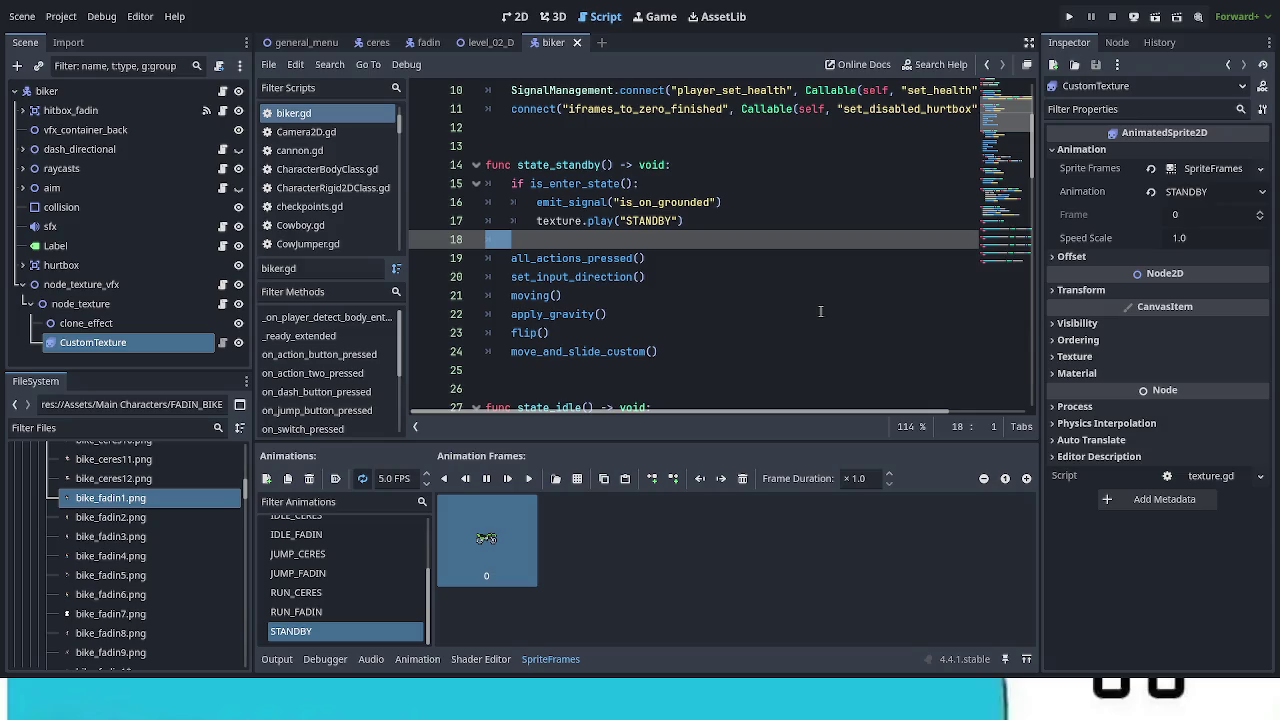
{"action": "left_click", "coordinate": [739, 310]}
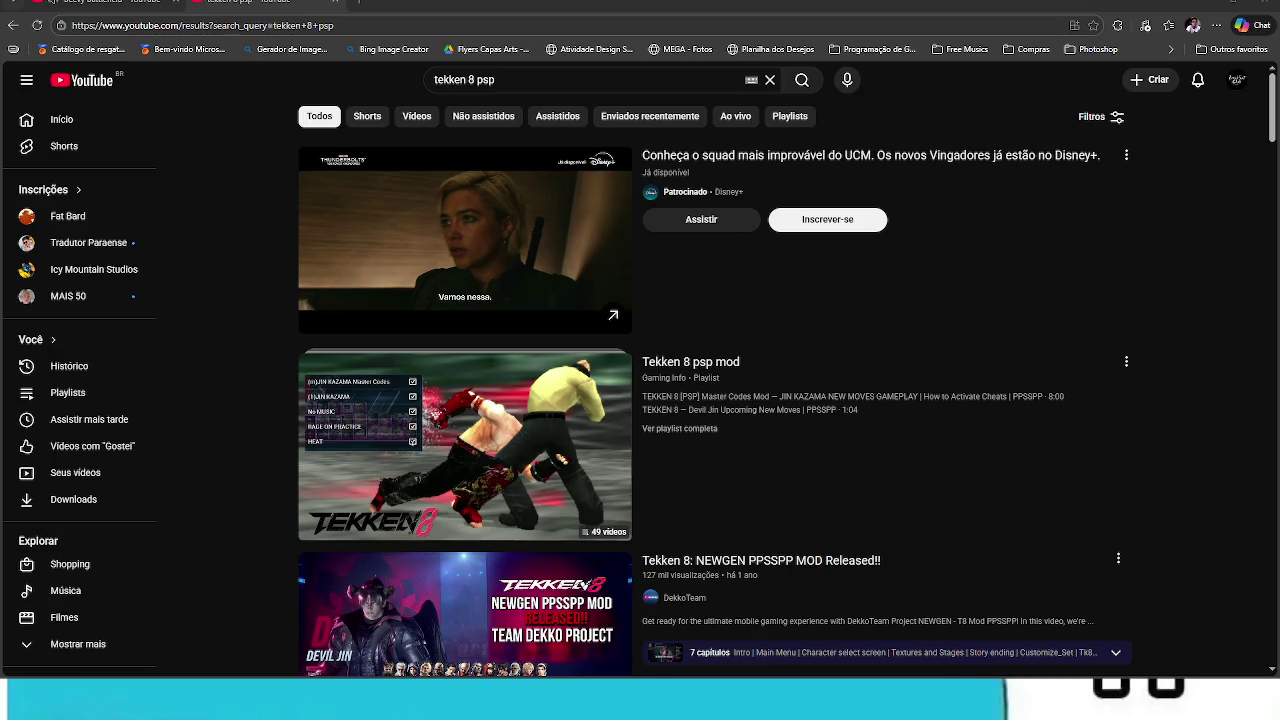
Step: Open the Tekken 8 PSP mod playlist, pause the music in the first tab, and raise the volume
{"action": "left_click", "coordinate": [525, 489]}
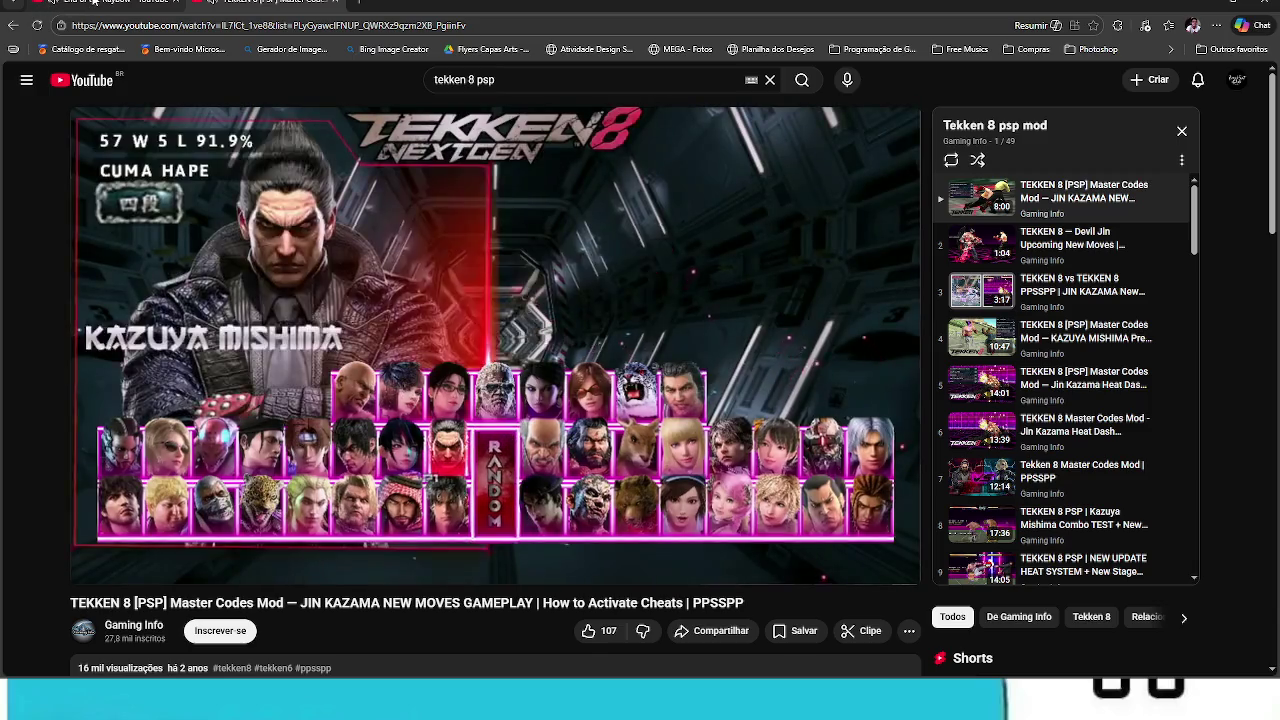
{"action": "left_click", "coordinate": [60, 3]}
{"action": "left_click", "coordinate": [360, 345]}
{"action": "key", "text": "ctrl+Tab"}
{"action": "left_click", "coordinate": [228, 568]}
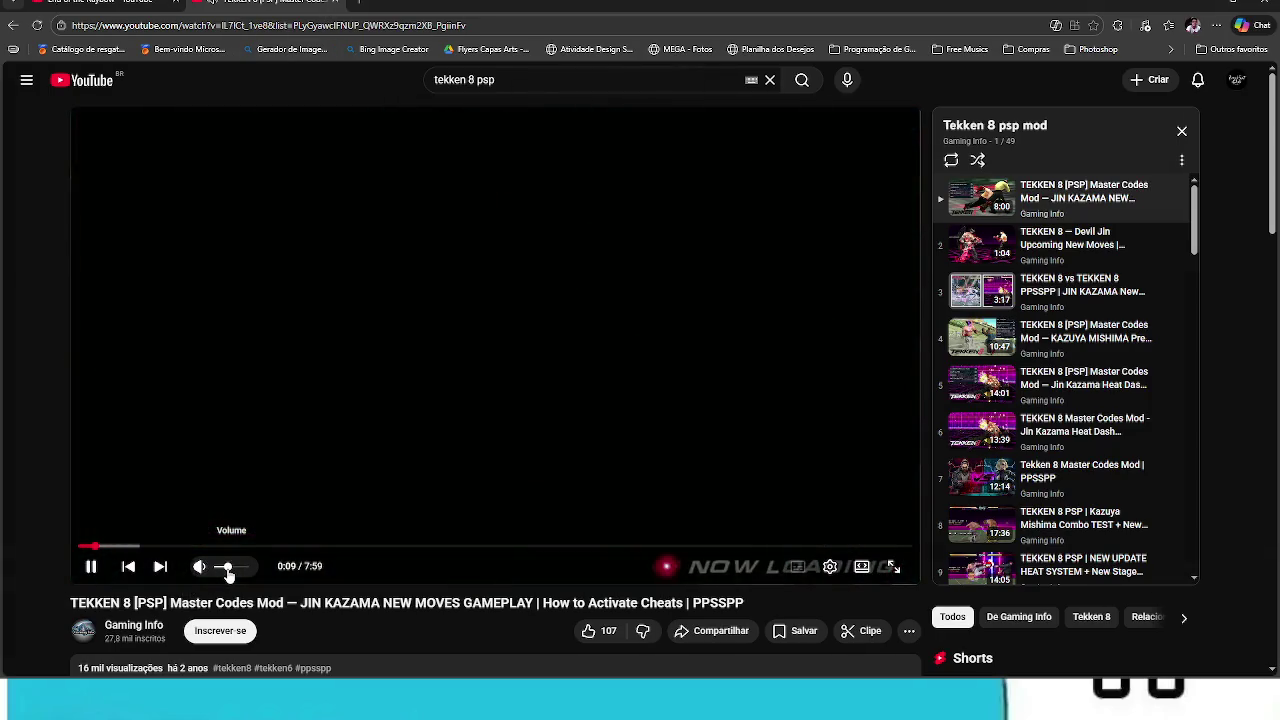
Step: Rewind the video to the character select screen, pause it, then resume playback
{"action": "left_click", "coordinate": [87, 547]}
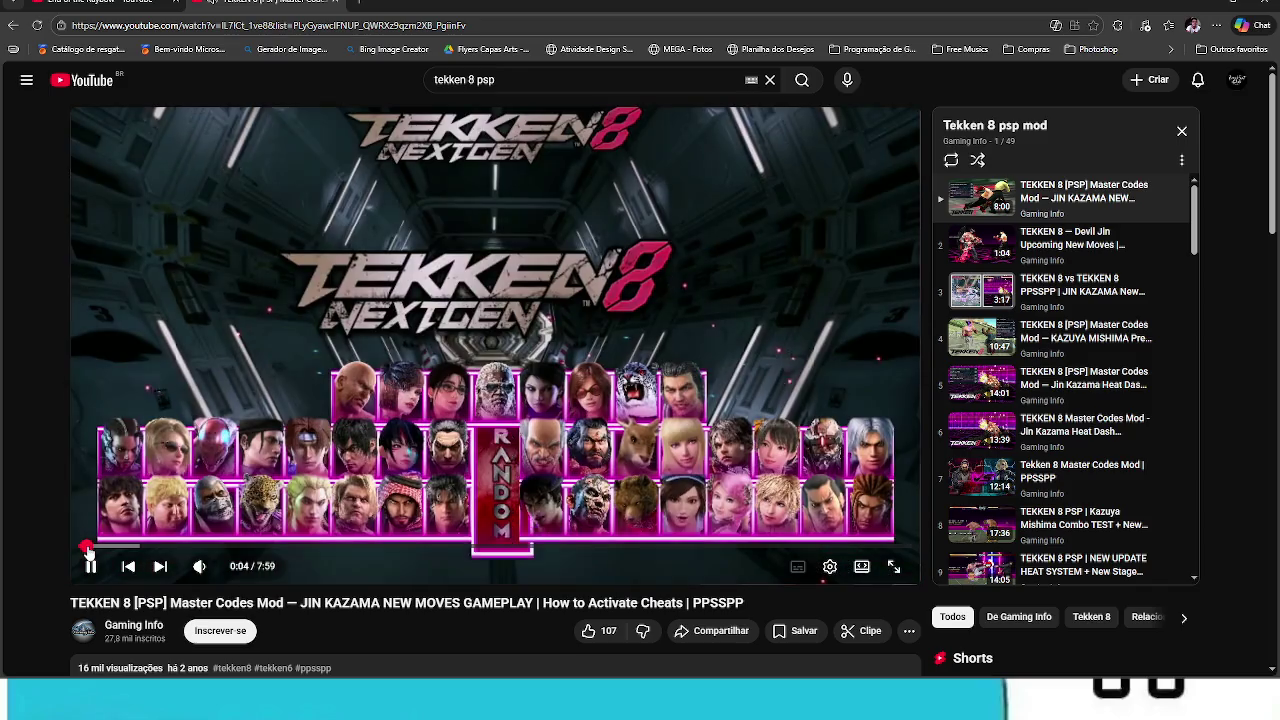
{"action": "left_click", "coordinate": [371, 426]}
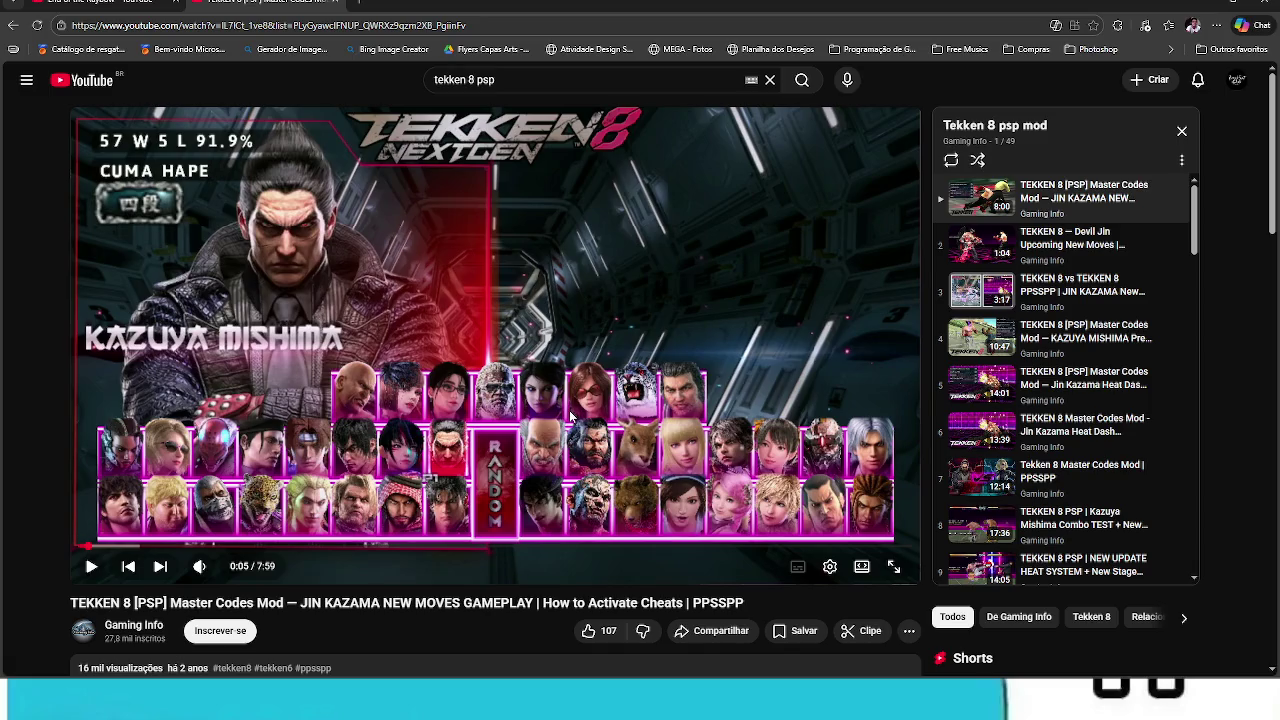
{"action": "left_click", "coordinate": [689, 414]}
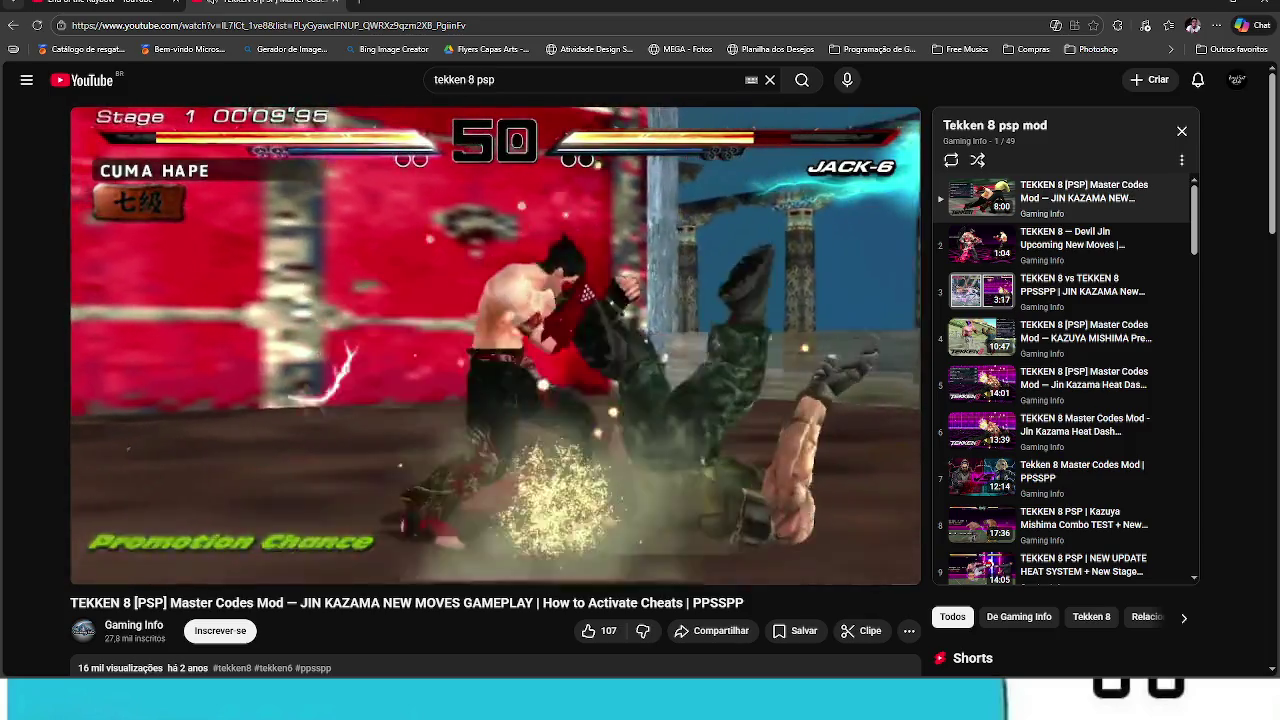
{"action": "mouse_move", "coordinate": [555, 434]}
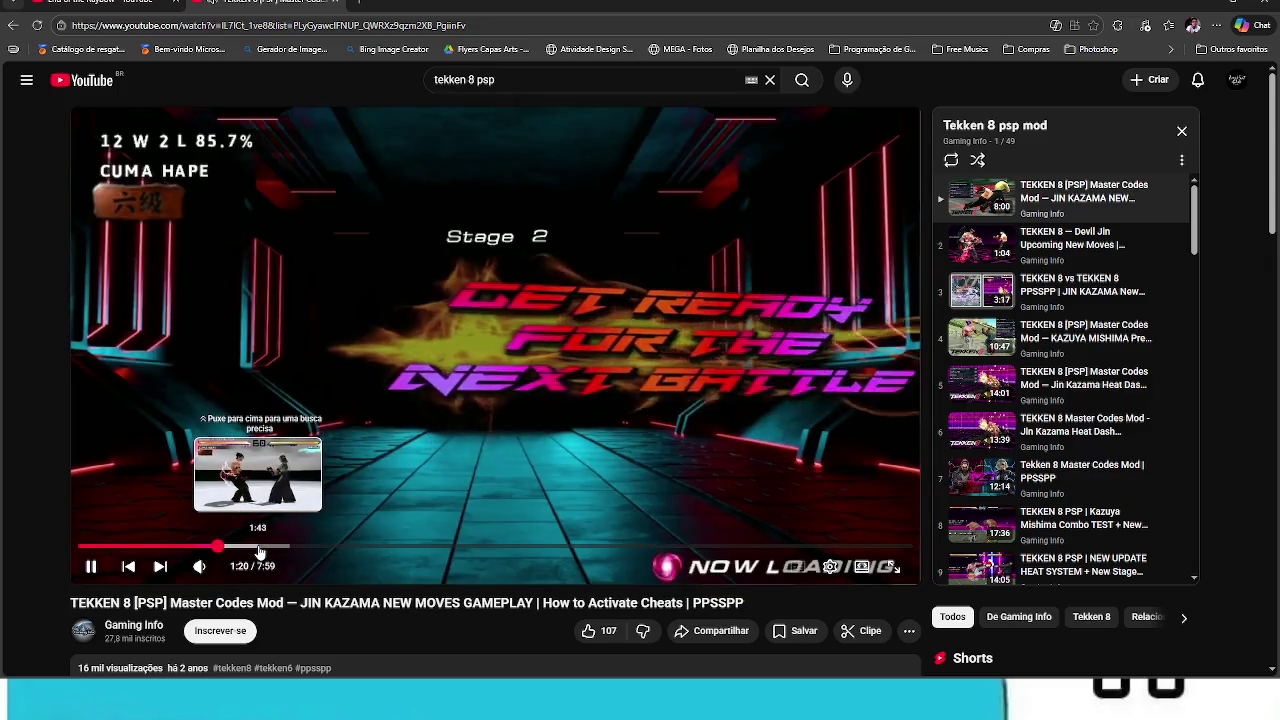
Step: Jump the TEKKEN 8 PSP mod video to 1:43, the Jin Kazama vs Azazel fight
{"action": "left_click", "coordinate": [258, 547]}
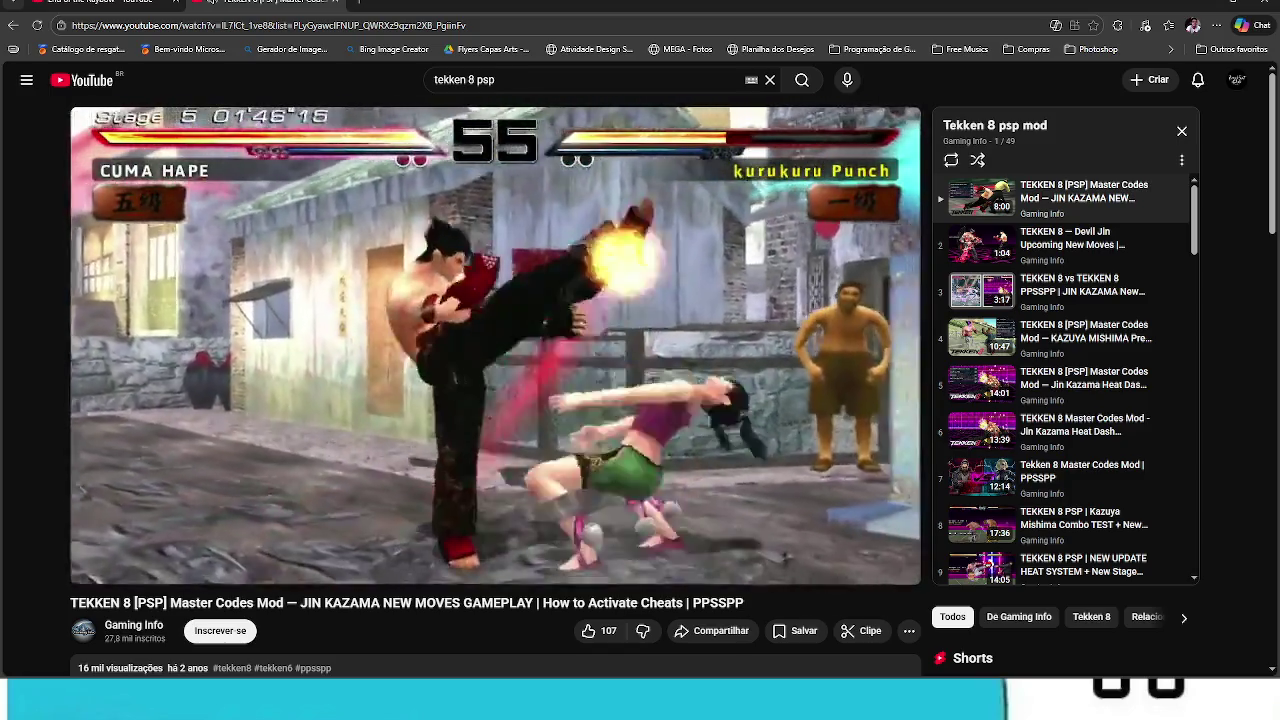
{"action": "mouse_move", "coordinate": [563, 450]}
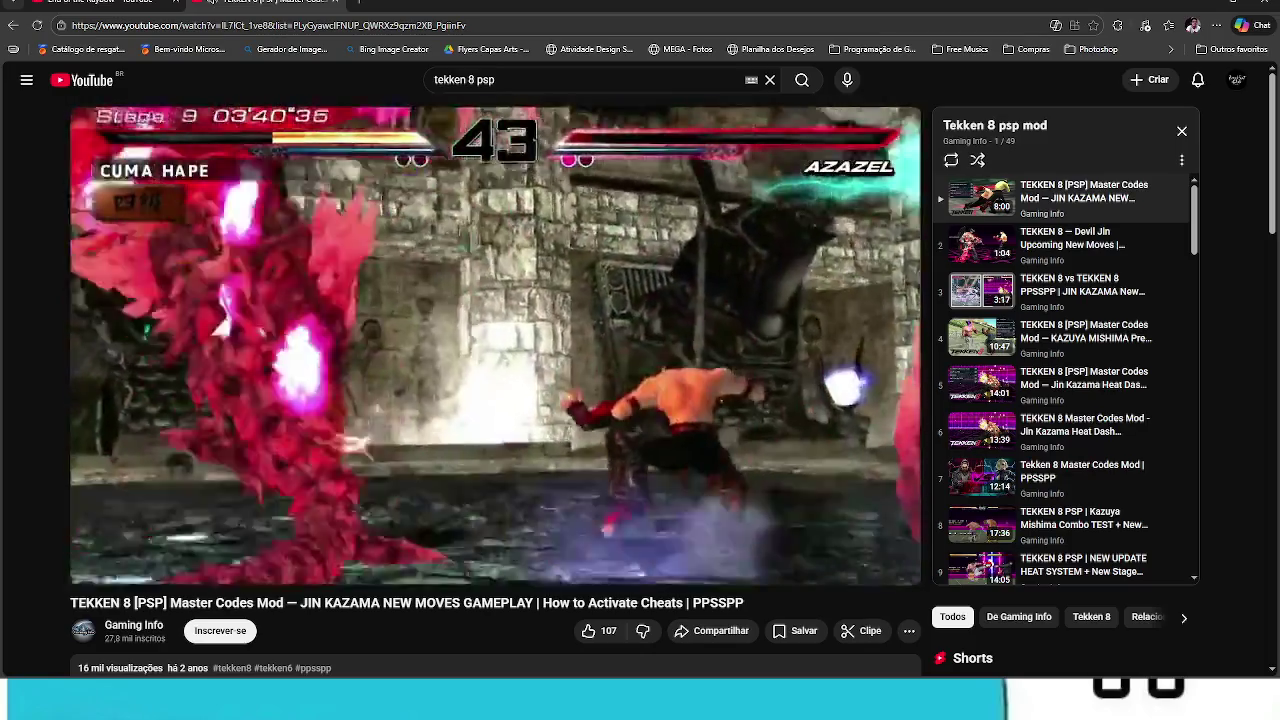
Step: Watch the Jin Kazama mod video to its end screen, then pick the Kazuya Mishima Pre-Heat Running video
{"action": "mouse_move", "coordinate": [566, 401]}
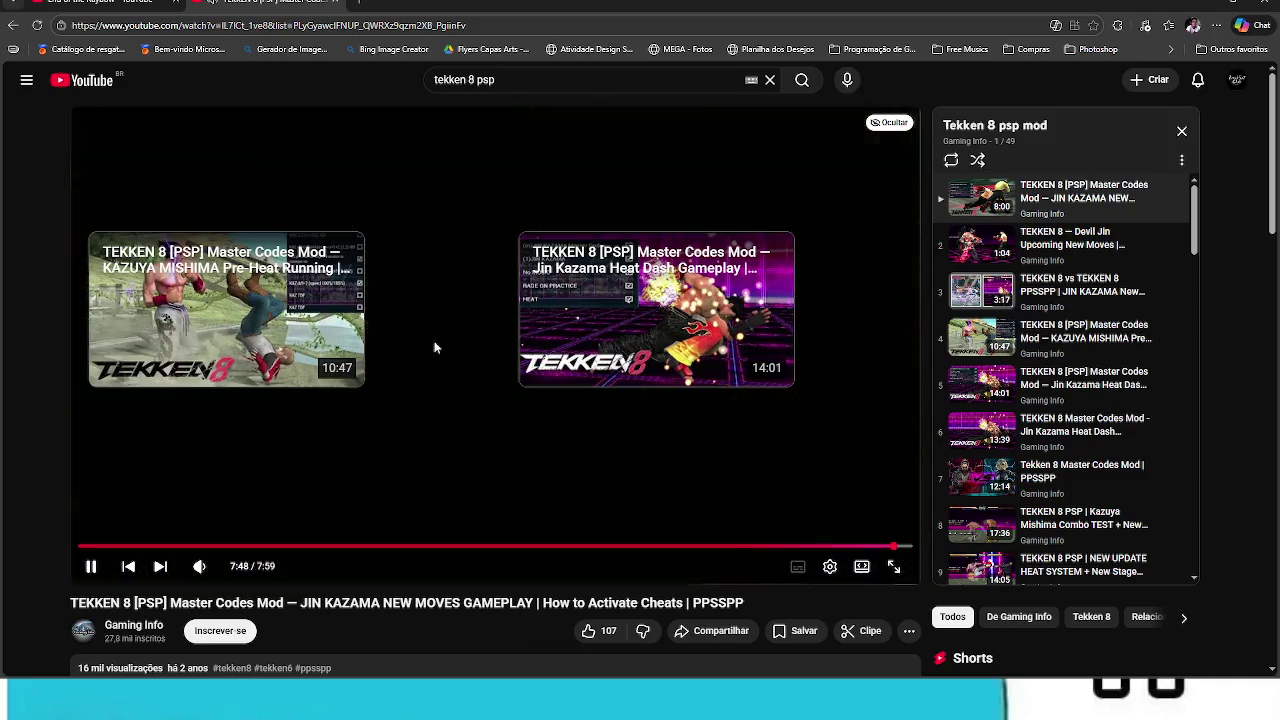
{"action": "left_click", "coordinate": [209, 312]}
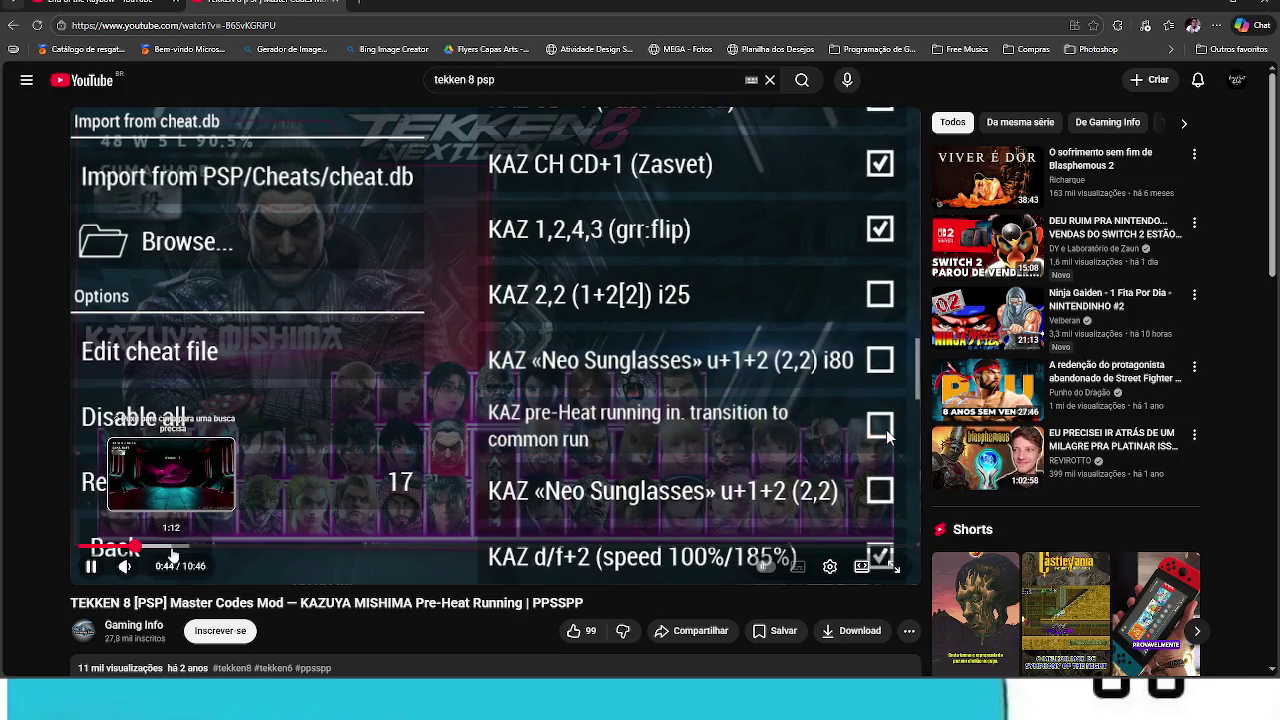
Step: Skip the Kazuya Mishima video past its cheat code list to about 1:16
{"action": "left_click", "coordinate": [174, 548]}
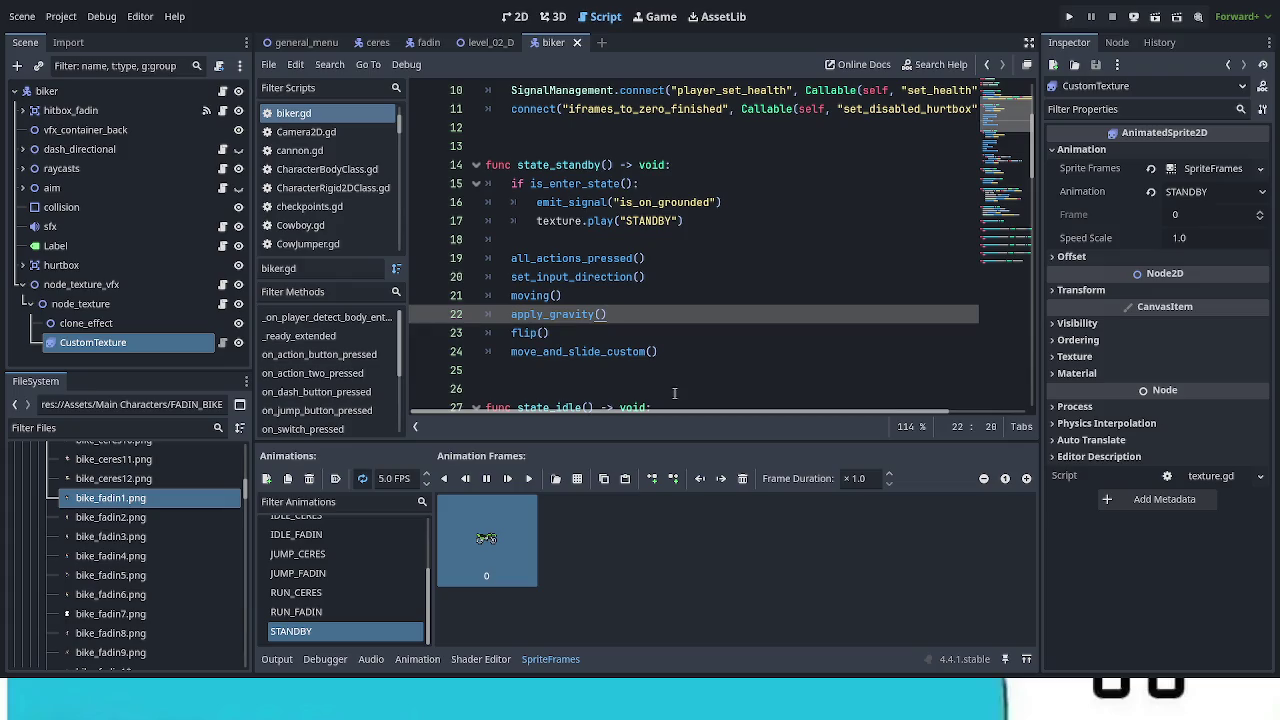
Step: Replace set_input_direction() on line 20 with apply_deceleration_x() via autocomplete
{"action": "left_click", "coordinate": [642, 240]}
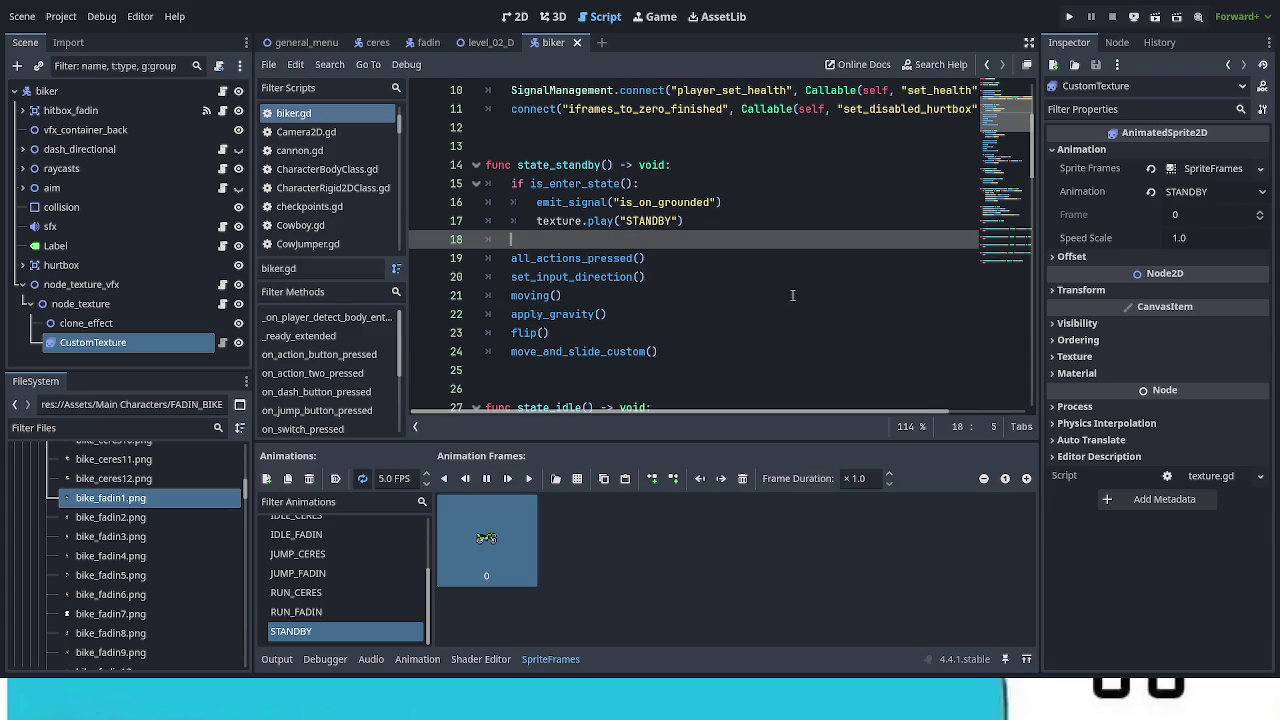
{"action": "left_click_drag", "start_coordinate": [512, 277], "coordinate": [686, 282]}
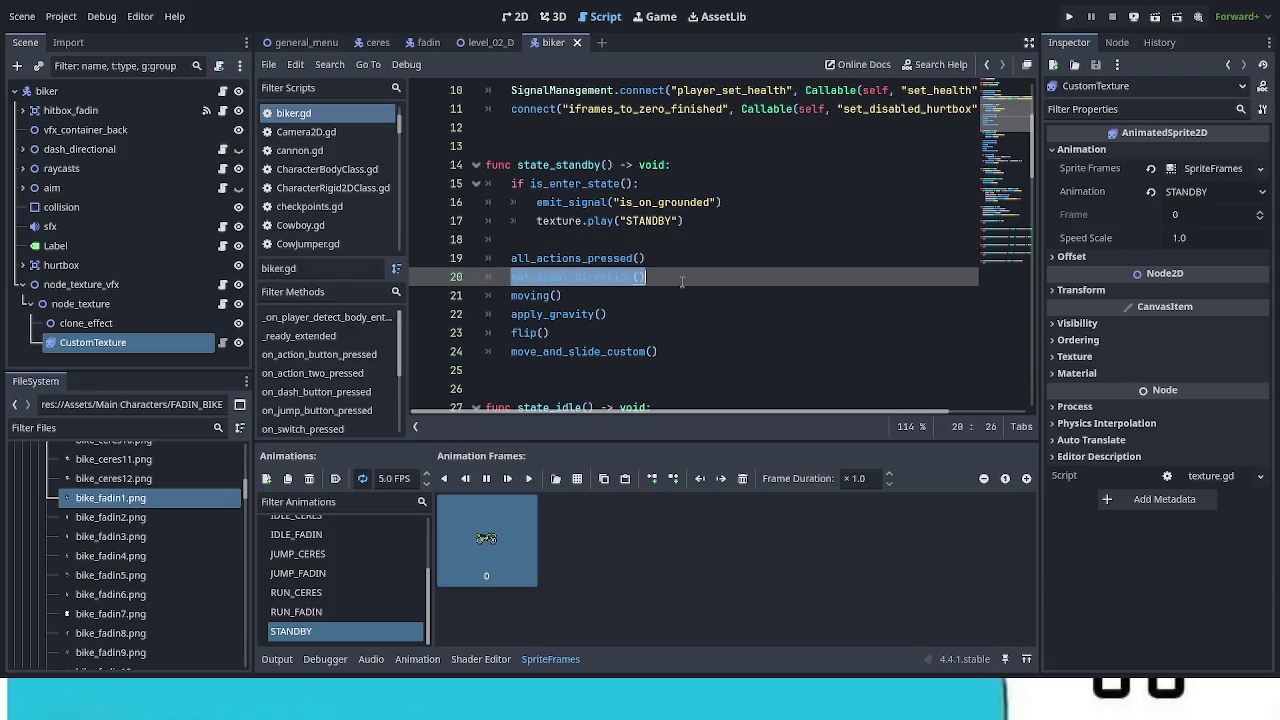
{"action": "key", "text": "BackSpace"}
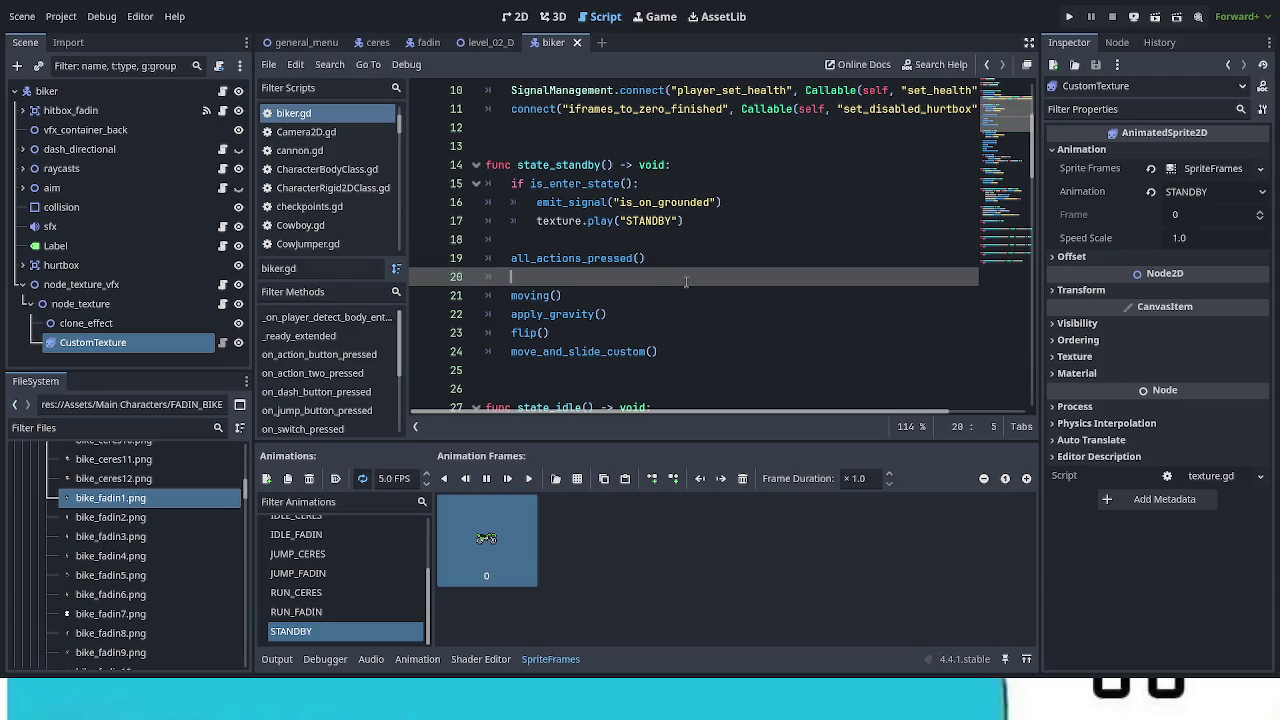
{"action": "type", "text": "appl"}
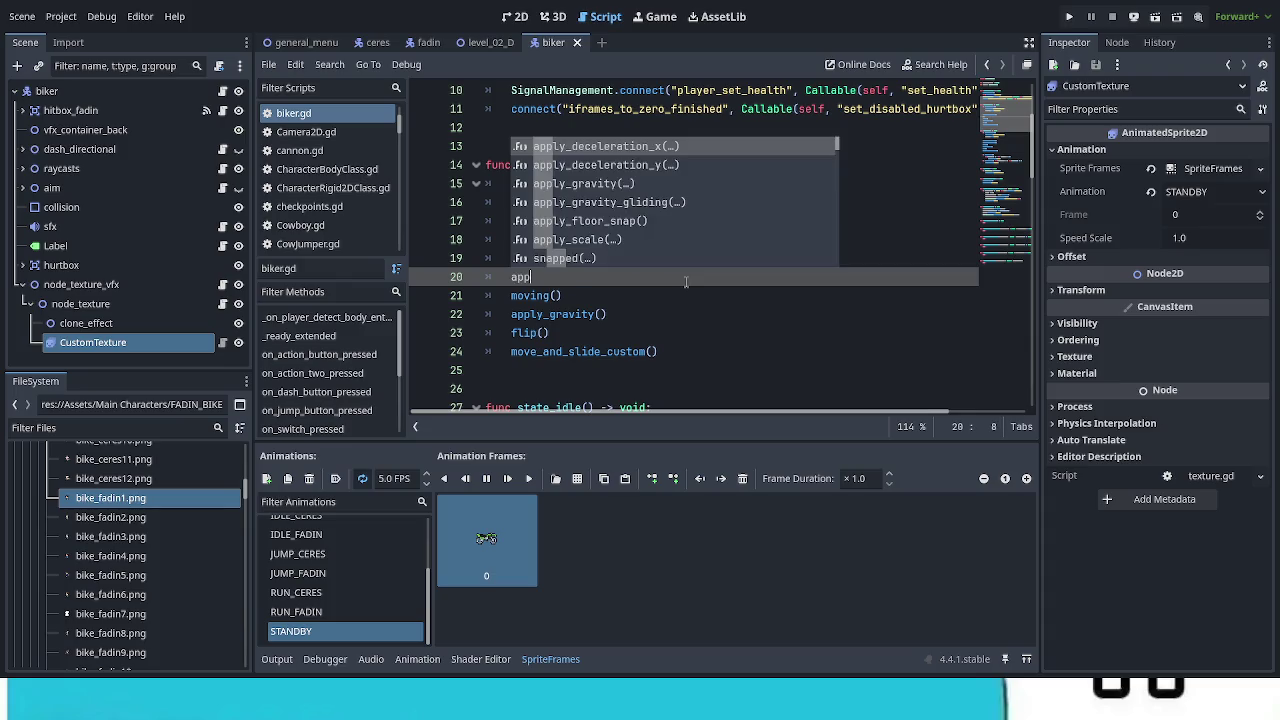
{"action": "key", "text": "Return"}
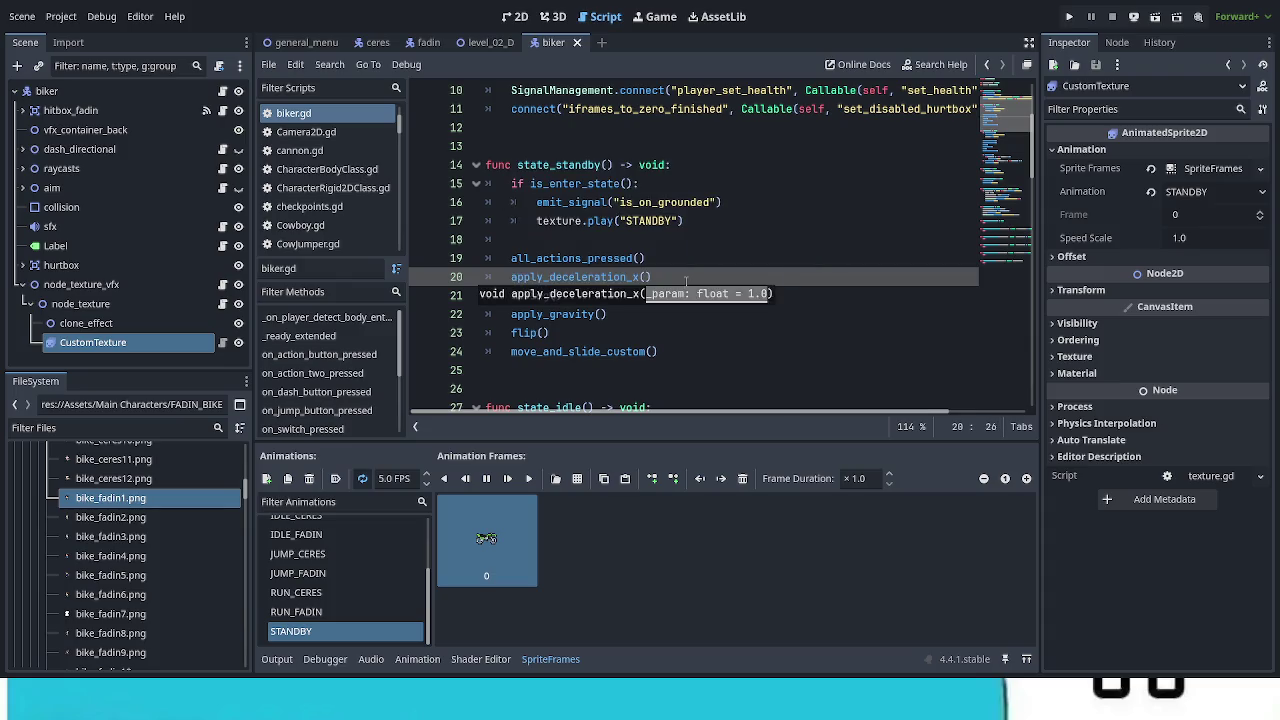
{"action": "left_click", "coordinate": [768, 265]}
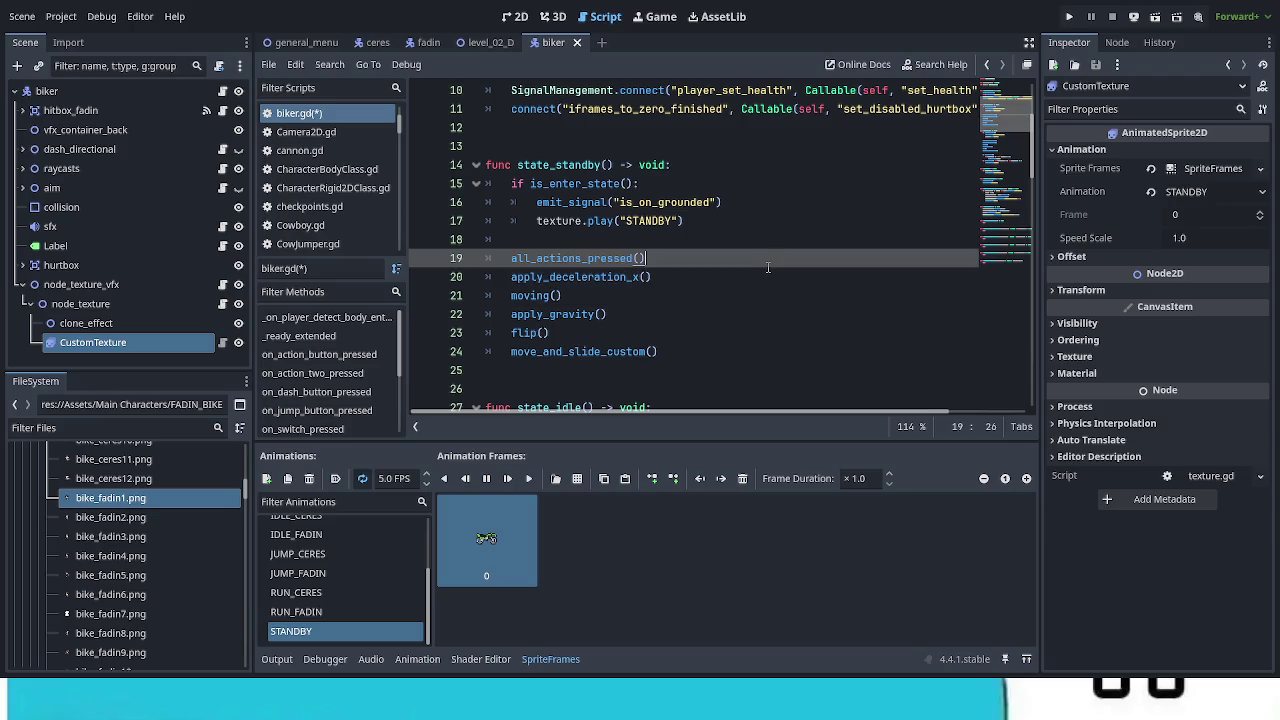